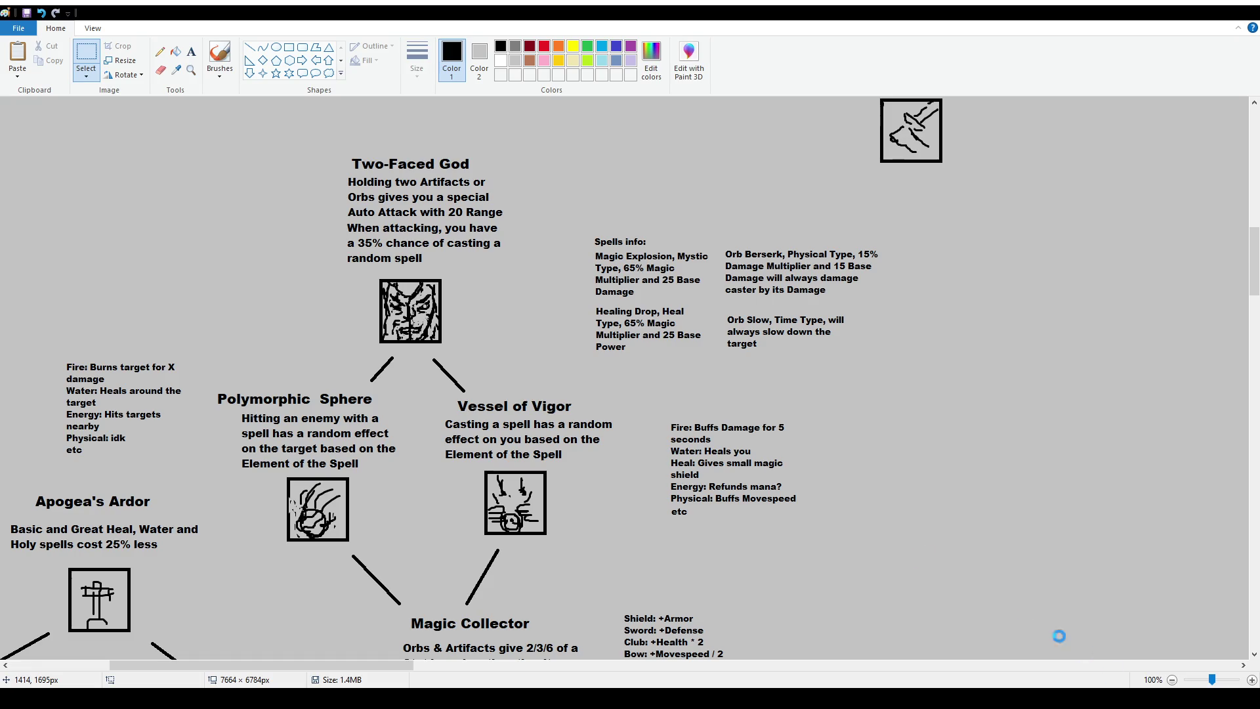
# Raise the Spells info block and stack the Orb Berserk and Orb Slow notes beneath it
pyautogui.scroll(-10, 646, 367)
pyautogui.scroll(10, 610, 393)
pyautogui.moveTo(579, 227)
pyautogui.mouseDown()
pyautogui.moveTo(712, 355)
pyautogui.moveTo(683, 325)
pyautogui.moveTo(693, 228)
pyautogui.moveTo(909, 363)
pyautogui.moveTo(824, 373)
pyautogui.moveTo(758, 349)
pyautogui.mouseUp()
pyautogui.click(789, 237)
pyautogui.click(577, 348)
pyautogui.moveTo(599, 328)
pyautogui.mouseDown()
pyautogui.moveTo(776, 381)
pyautogui.moveTo(742, 360)
pyautogui.mouseUp()
pyautogui.moveTo(592, 260)
pyautogui.mouseDown()
pyautogui.moveTo(805, 375)
pyautogui.moveTo(752, 344)
pyautogui.mouseUp()
pyautogui.click(595, 210)
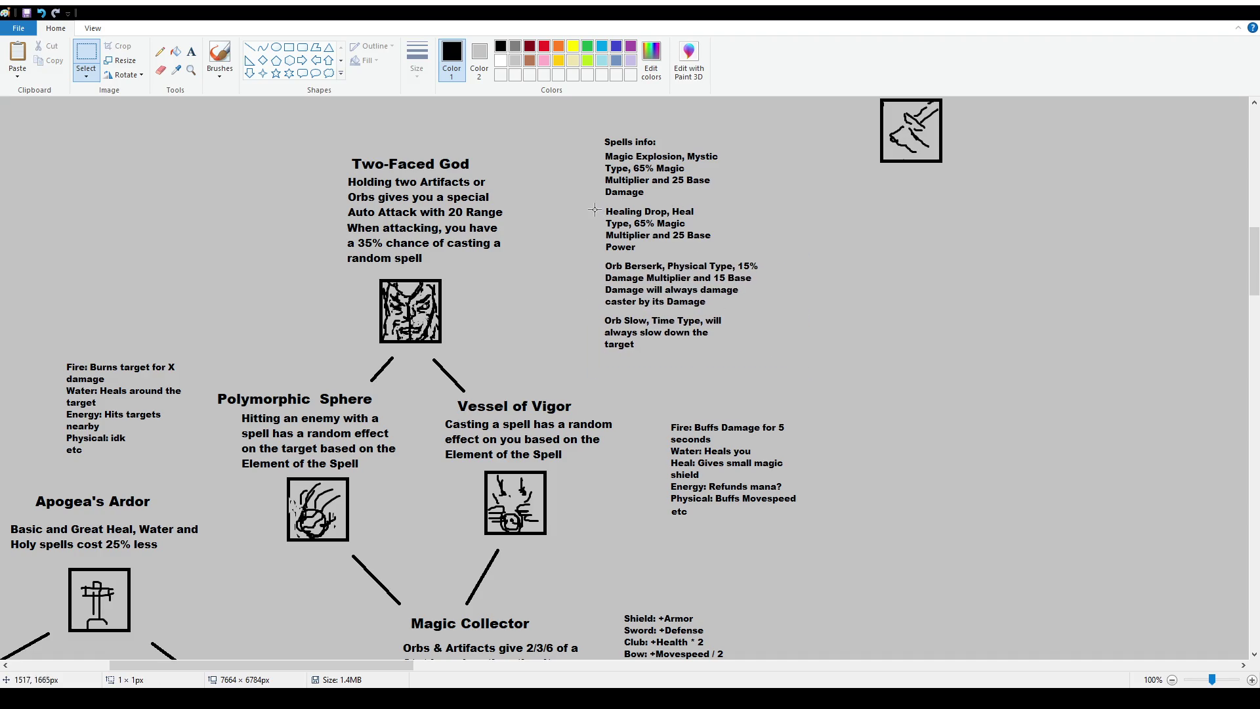
# Lift the Healing Drop through Orb Slow notes, then shift the whole Spells info column up and left
pyautogui.moveTo(595, 210); pyautogui.dragTo(803, 367)
pyautogui.moveTo(743, 327); pyautogui.dragTo(740, 323)
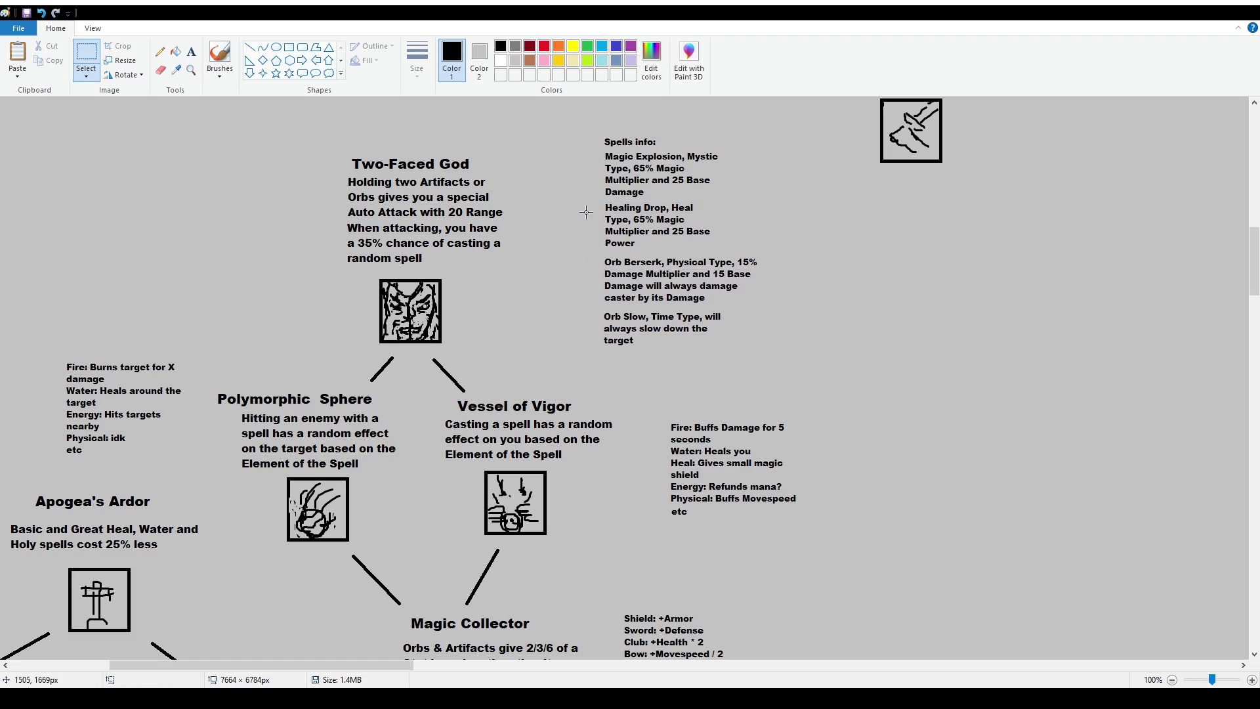
pyautogui.moveTo(586, 130)
pyautogui.mouseDown()
pyautogui.moveTo(736, 307)
pyautogui.moveTo(832, 365)
pyautogui.mouseUp()
pyautogui.moveTo(778, 326); pyautogui.dragTo(743, 318)
pyautogui.click(987, 357)
pyautogui.scroll(5, 751, 394)
pyautogui.scroll(-5, 666, 352)
pyautogui.scroll(5, 628, 346)
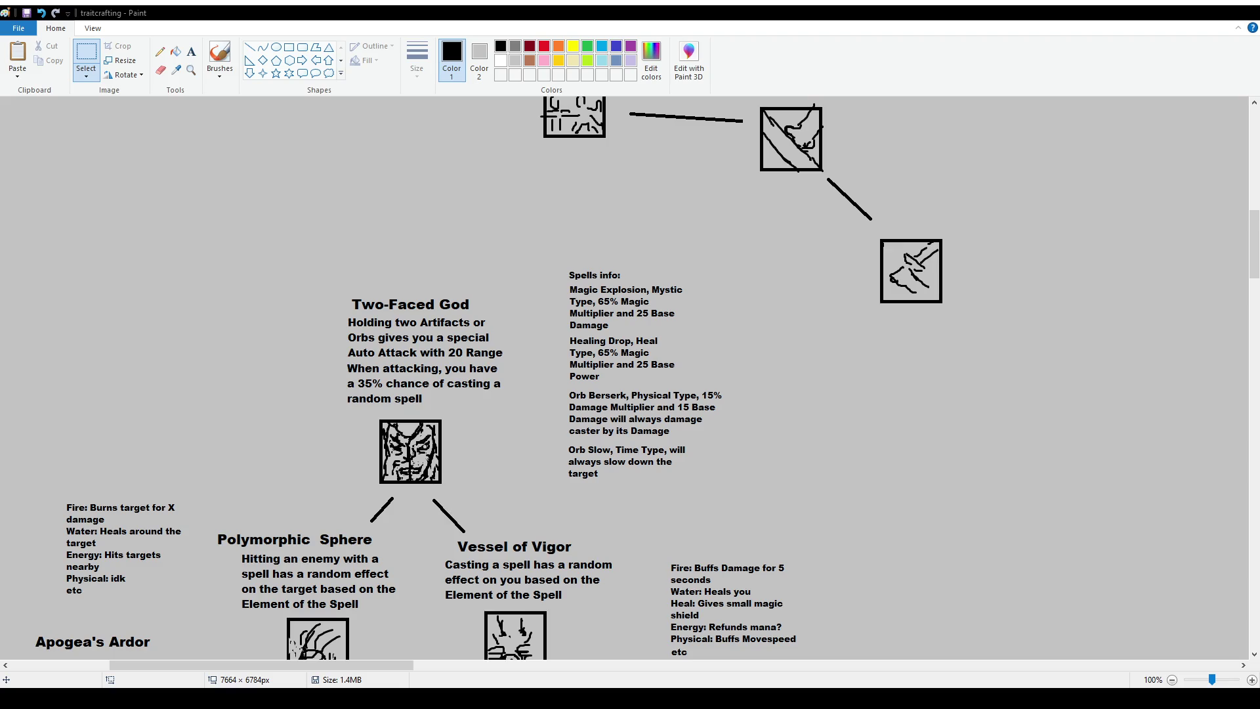
pyautogui.scroll(-3, 499, 427)
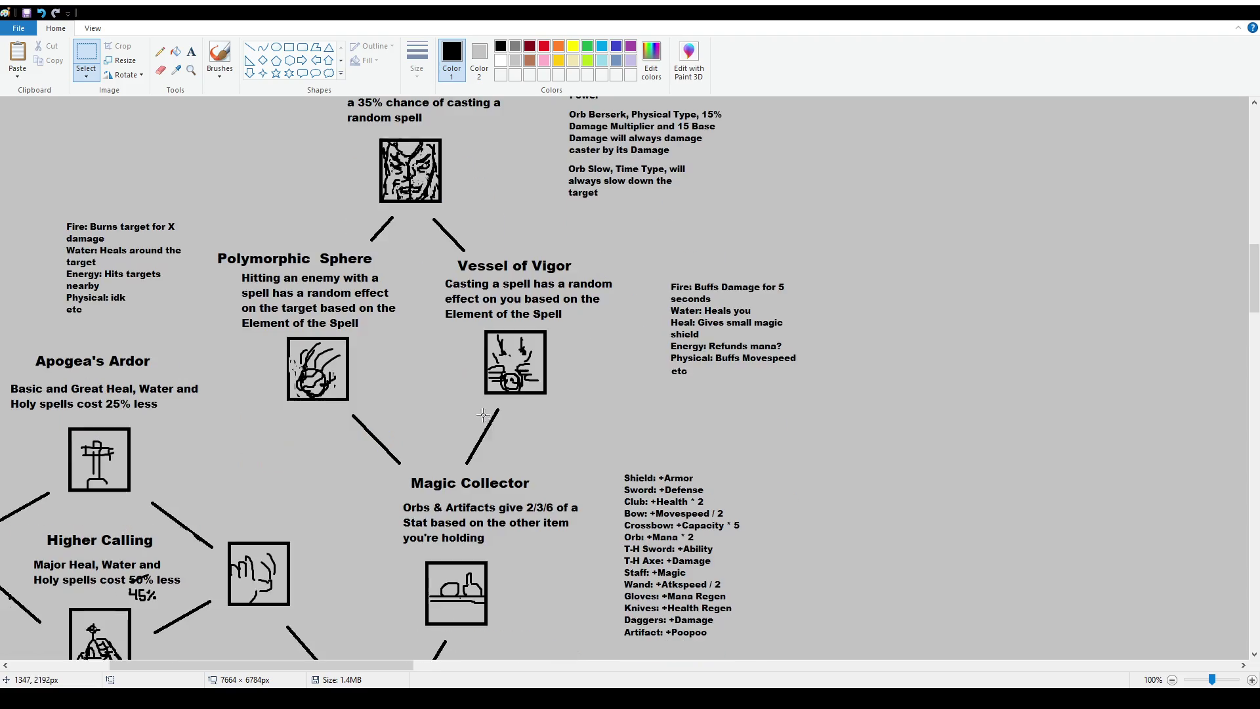
pyautogui.scroll(2, 602, 590)
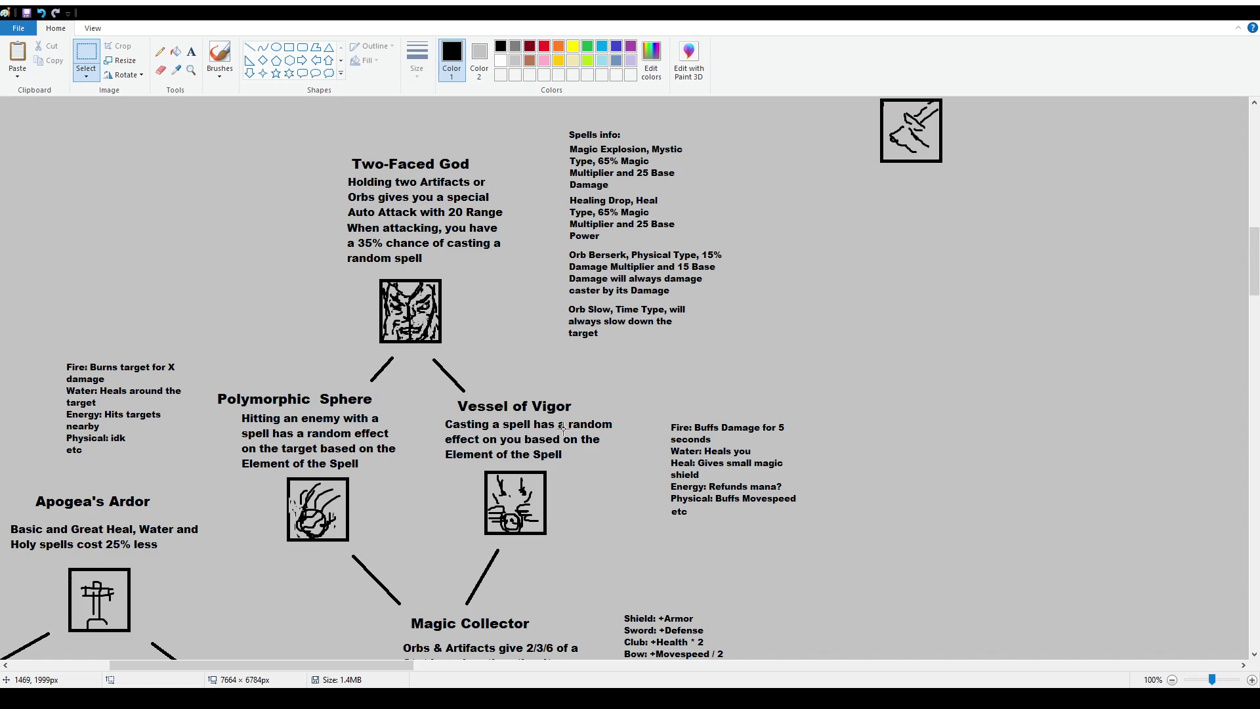
pyautogui.scroll(2, 412, 287)
pyautogui.scroll(-4, 426, 315)
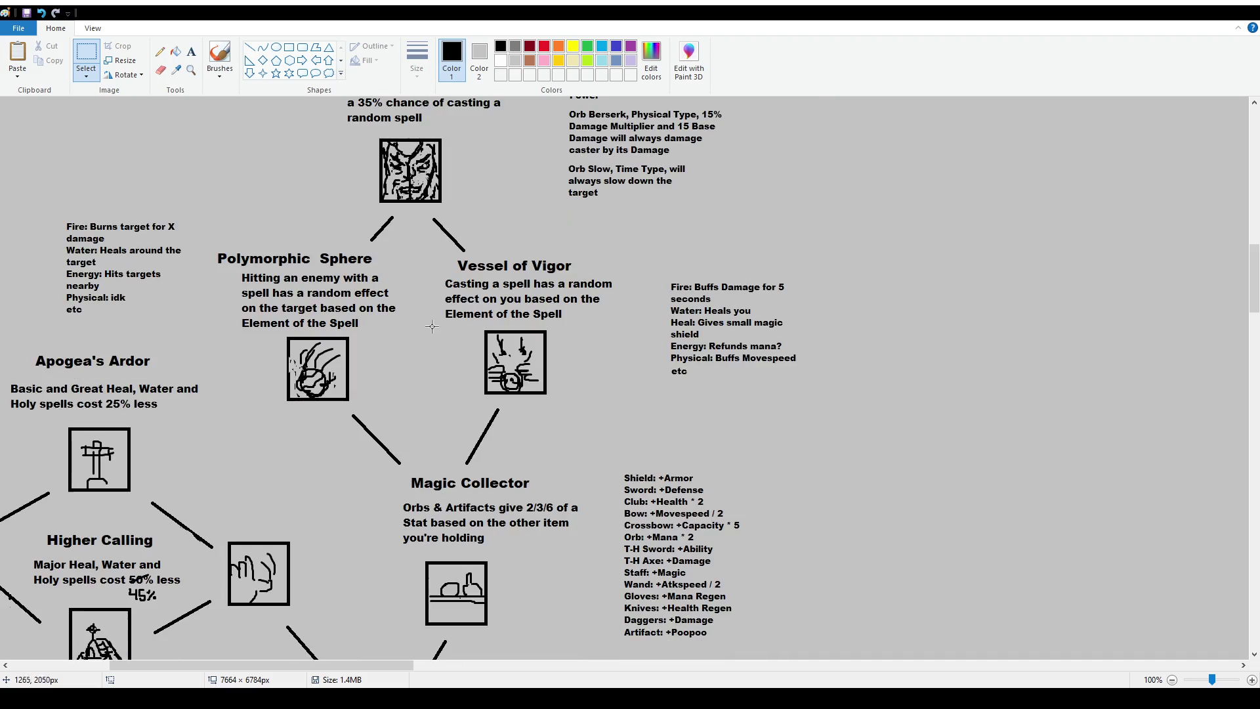
pyautogui.keyDown('ctrl'); pyautogui.scroll(-1, 426, 315); pyautogui.keyUp('ctrl')
pyautogui.hscroll(-3, 450, 664)
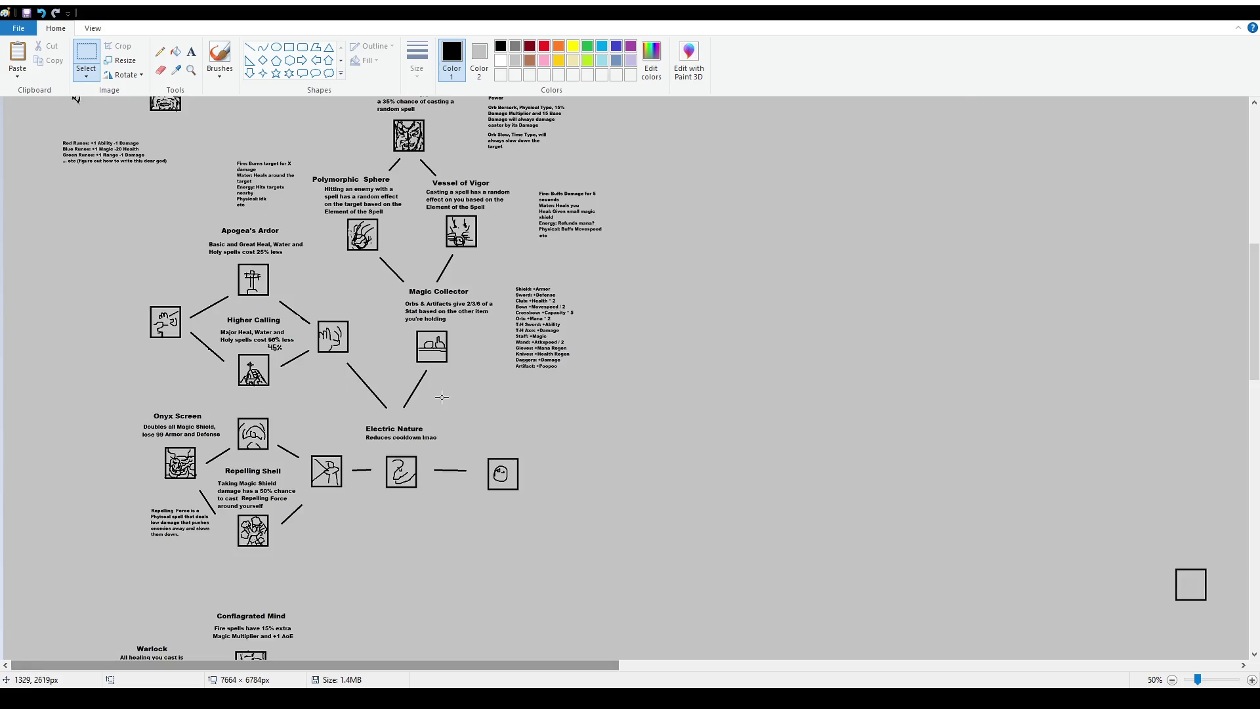
pyautogui.scroll(4, 431, 399)
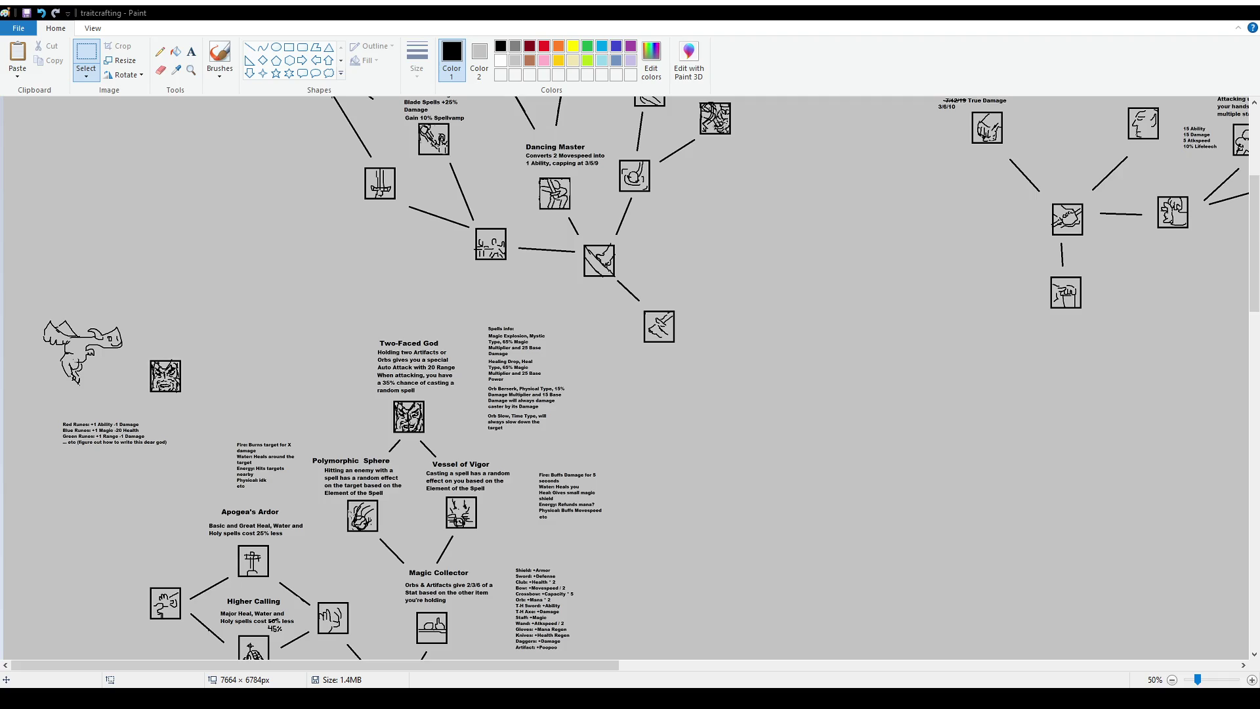
pyautogui.scroll(1, 368, 446)
# At 100% zoom, move the Spells info text block a few pixels up and left
pyautogui.scroll(-5, 380, 457)
pyautogui.moveTo(197, 665); pyautogui.dragTo(280, 665)
pyautogui.scroll(2, 731, 243)
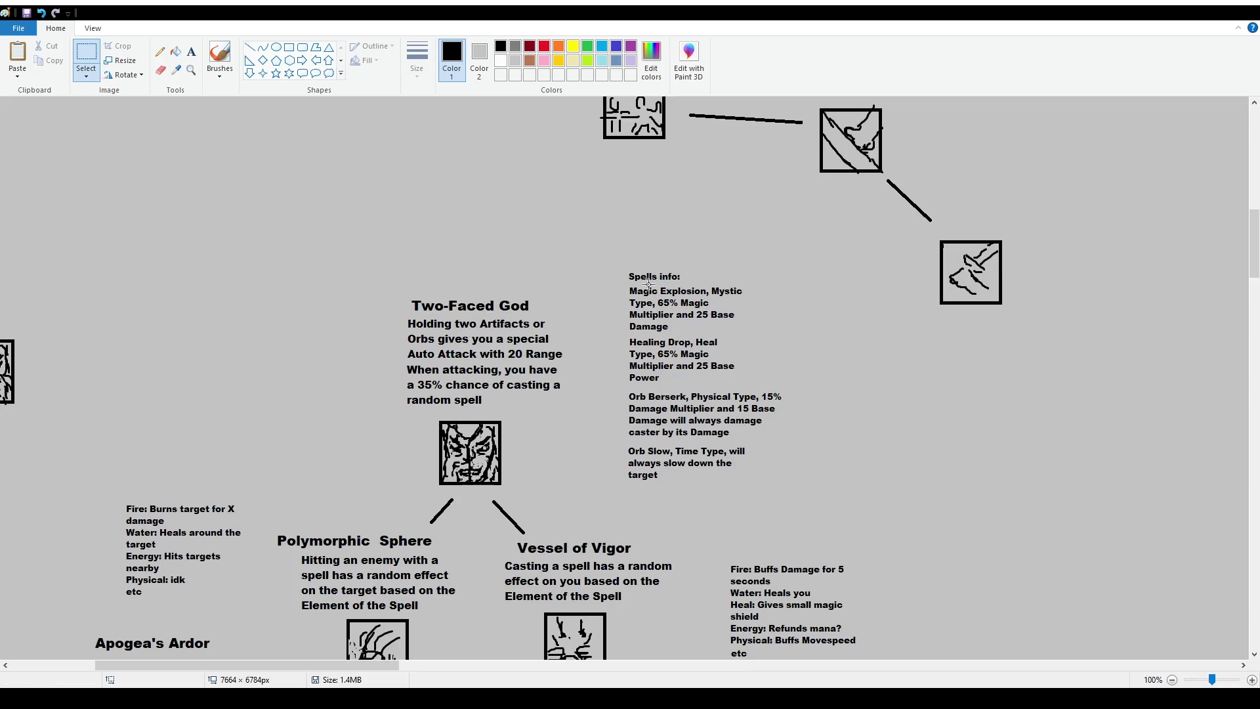
pyautogui.moveTo(608, 260)
pyautogui.mouseDown()
pyautogui.moveTo(782, 372)
pyautogui.moveTo(826, 384)
pyautogui.moveTo(804, 356)
pyautogui.mouseUp()
pyautogui.moveTo(624, 268)
pyautogui.mouseDown()
pyautogui.moveTo(810, 501)
pyautogui.moveTo(831, 506)
pyautogui.mouseUp()
pyautogui.moveTo(755, 450); pyautogui.dragTo(747, 436)
pyautogui.click(894, 472)
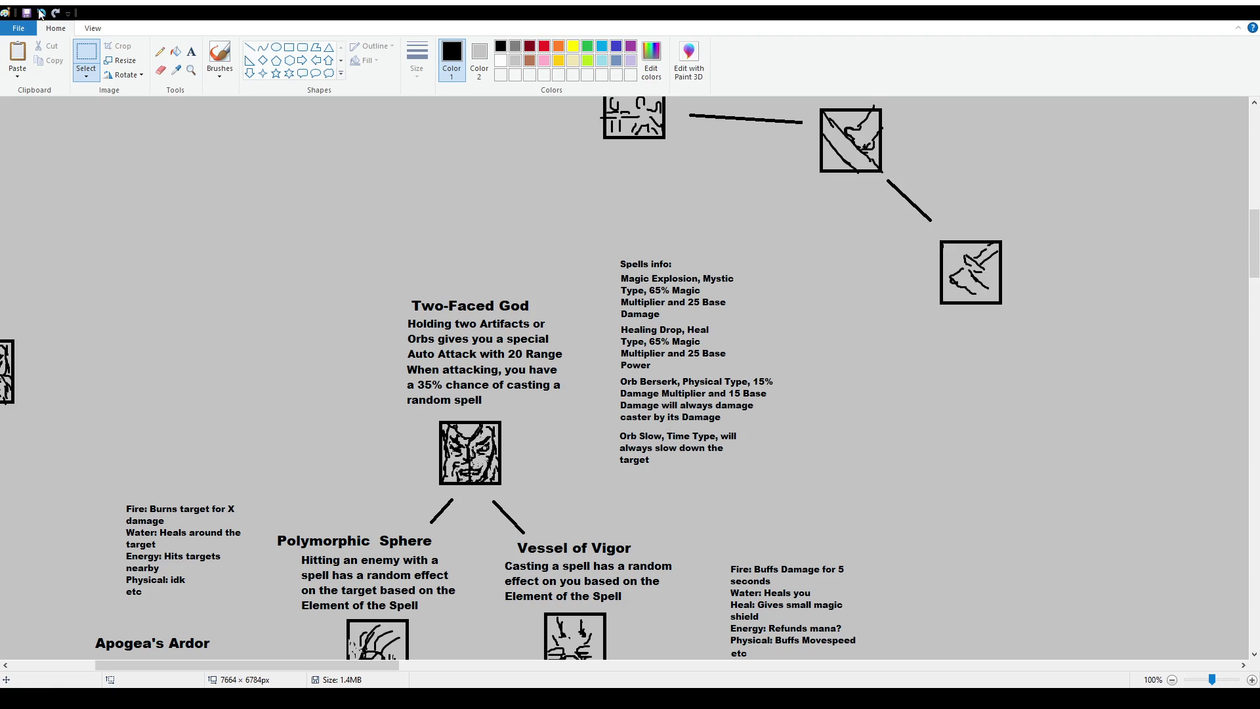
# Replace the word 'target' at the end of the Orb Slow note with 'caster'
pyautogui.click(191, 52)
pyautogui.click(86, 56)
pyautogui.moveTo(661, 472); pyautogui.dragTo(611, 453)
pyautogui.press('Delete')
pyautogui.click(190, 53)
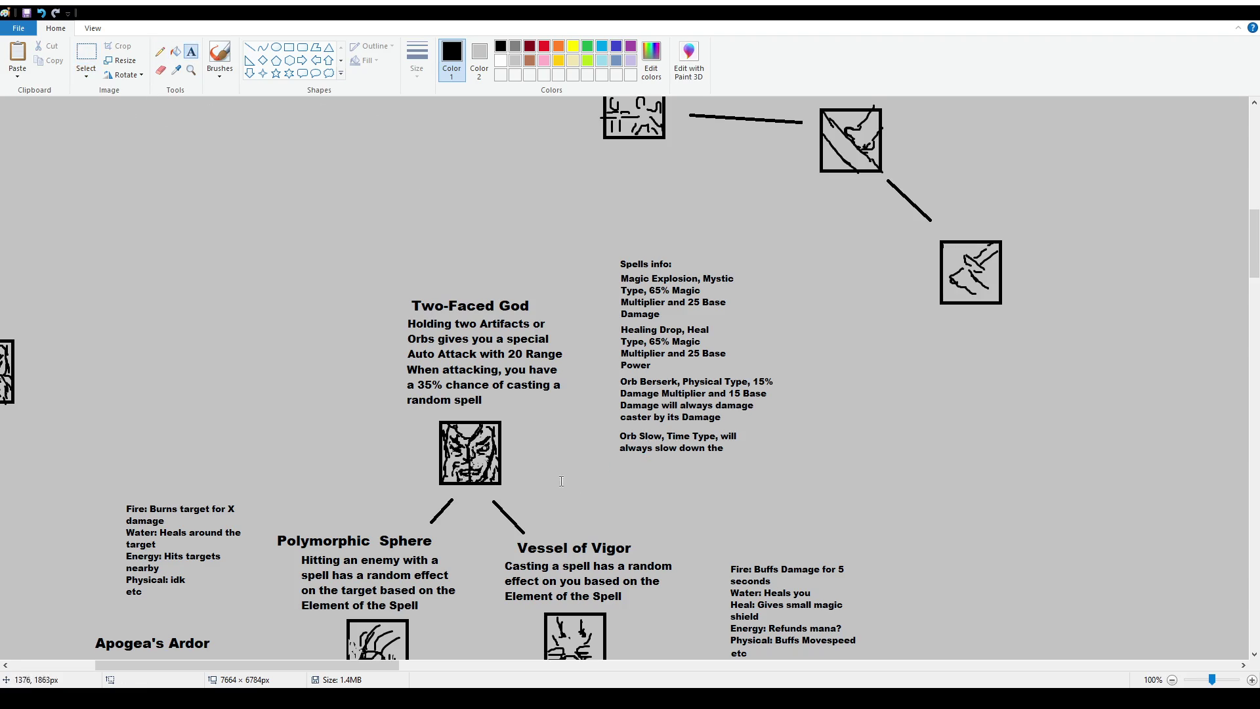
pyautogui.moveTo(619, 457); pyautogui.dragTo(713, 475)
pyautogui.write('caster')
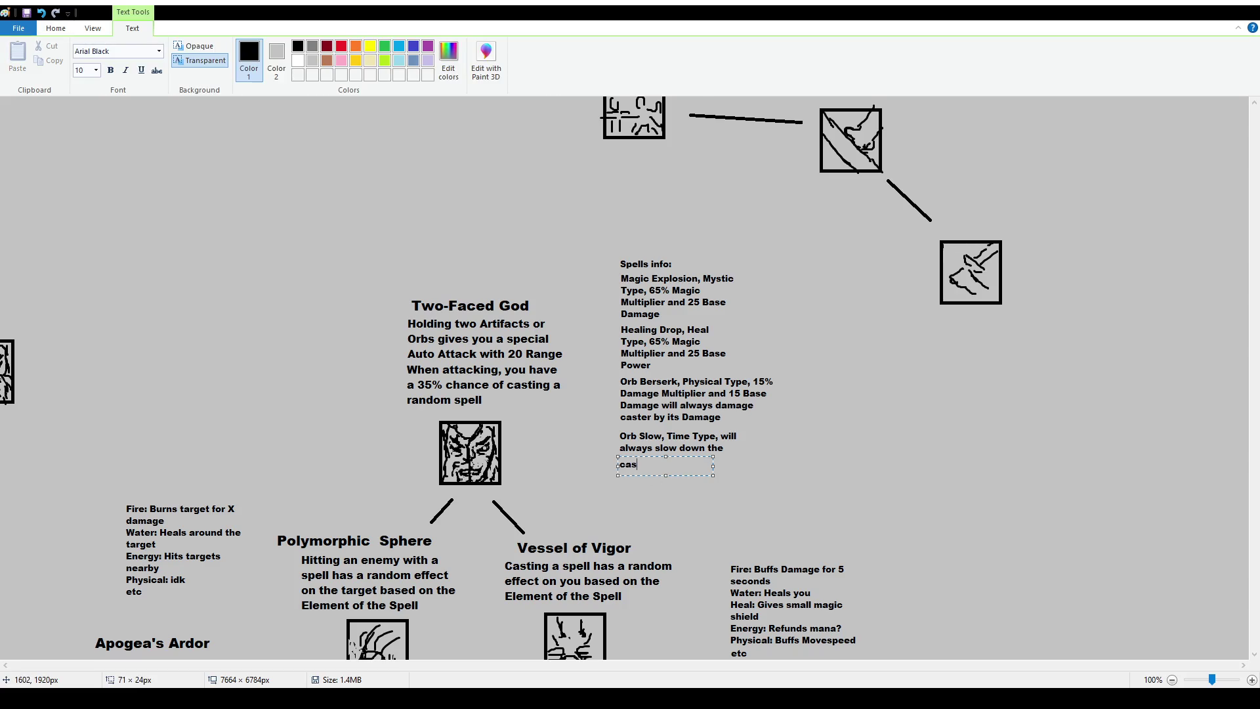
pyautogui.click(806, 503)
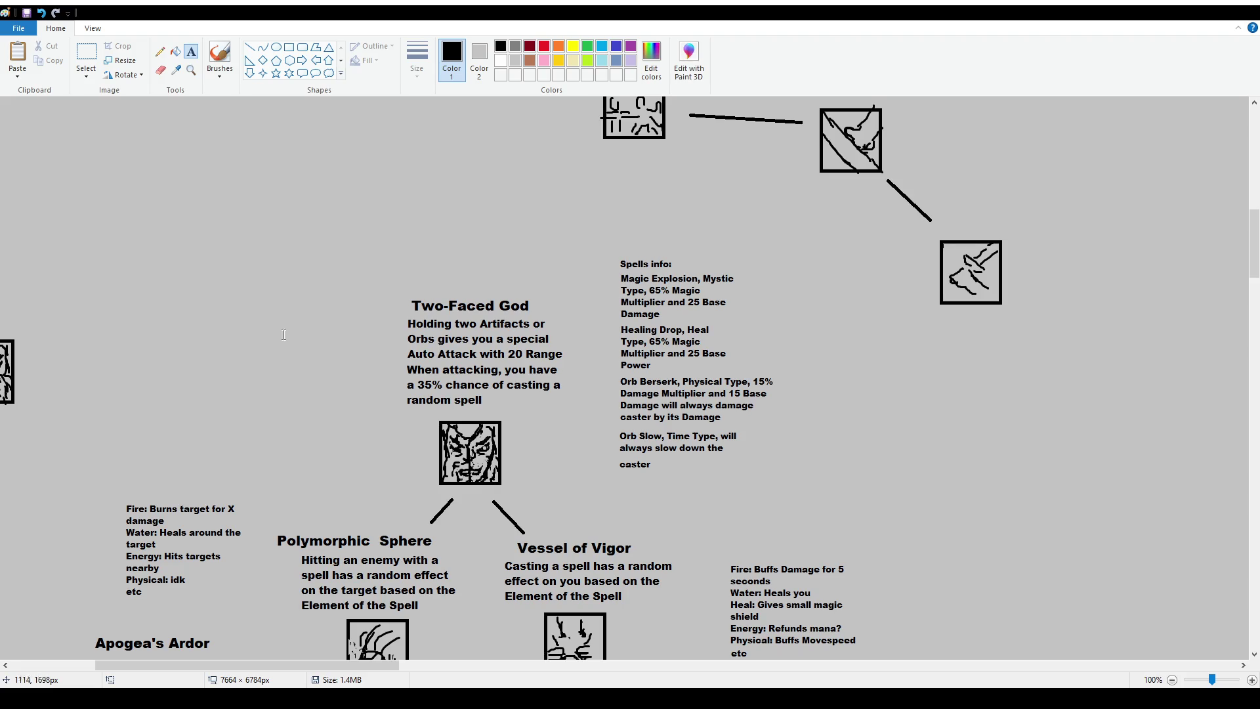
pyautogui.click(90, 59)
# Nudge the word 'caster' up so it sits tight under the Orb Slow note
pyautogui.moveTo(662, 490); pyautogui.dragTo(602, 457)
pyautogui.click(550, 379)
pyautogui.scroll(-5, 550, 380)
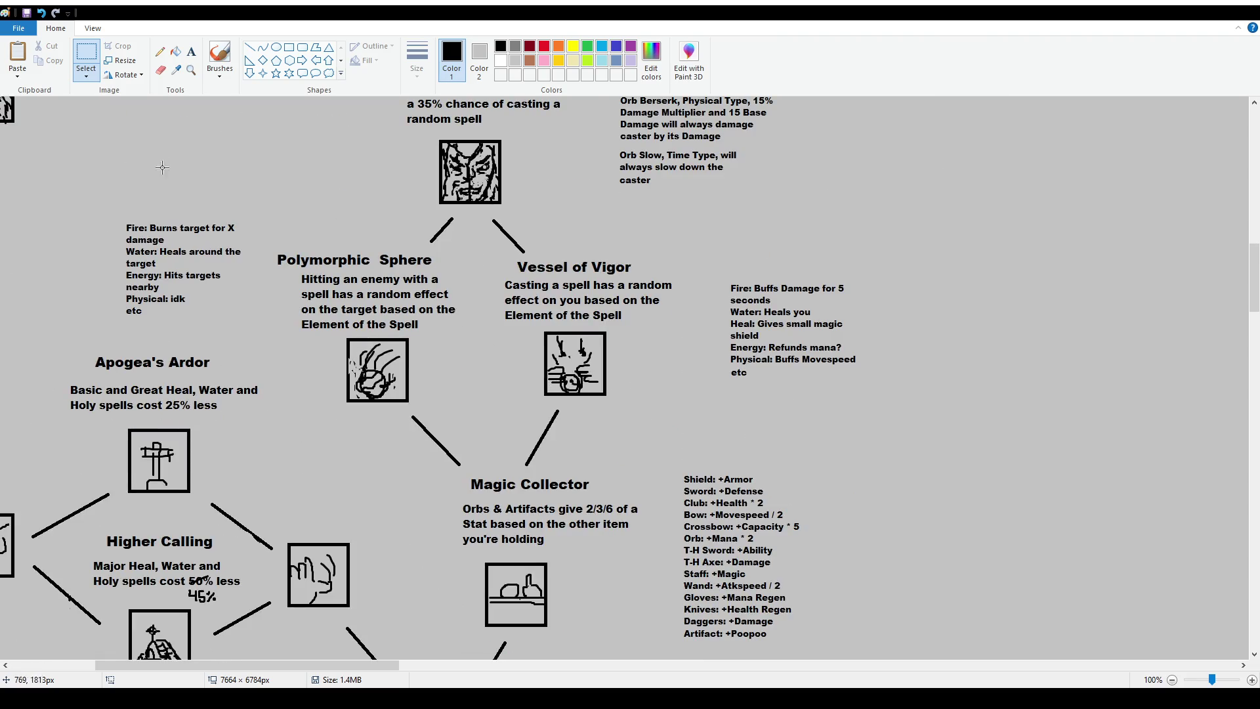
pyautogui.click(220, 56)
pyautogui.scroll(2, 717, 428)
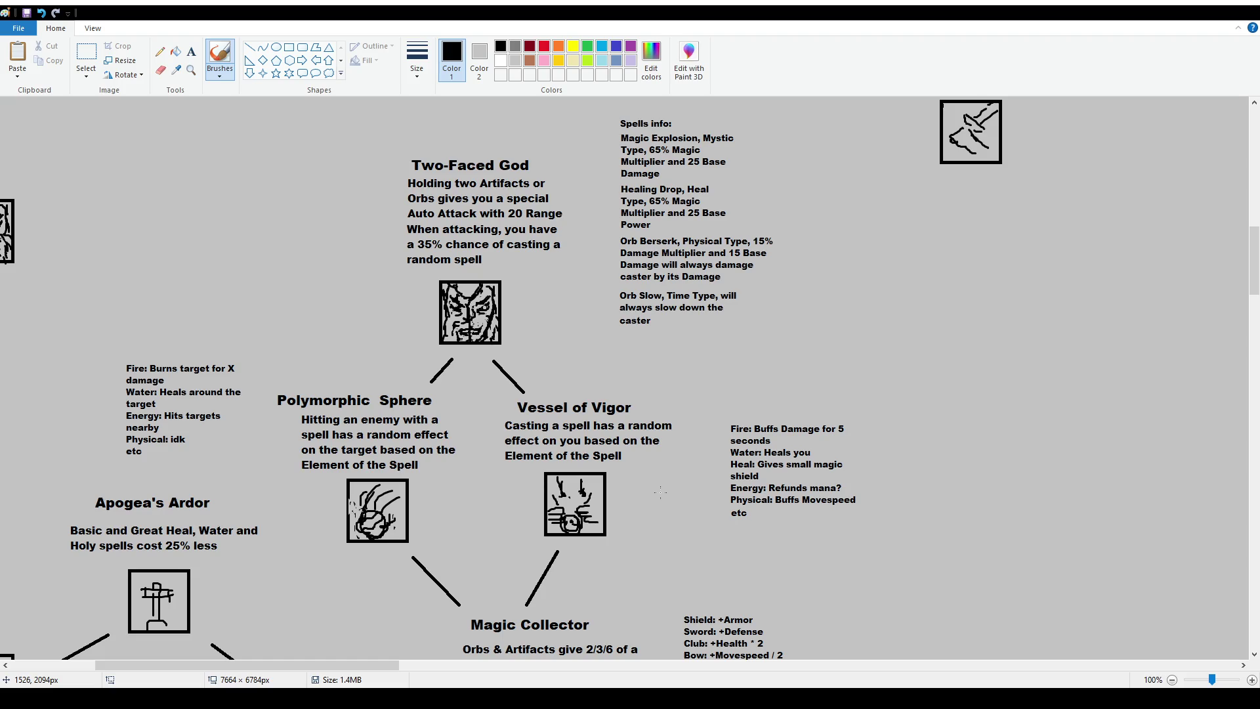
# Trial-select the Magic Explosion and Healing Drop notes, leaving them in place
pyautogui.click(191, 51)
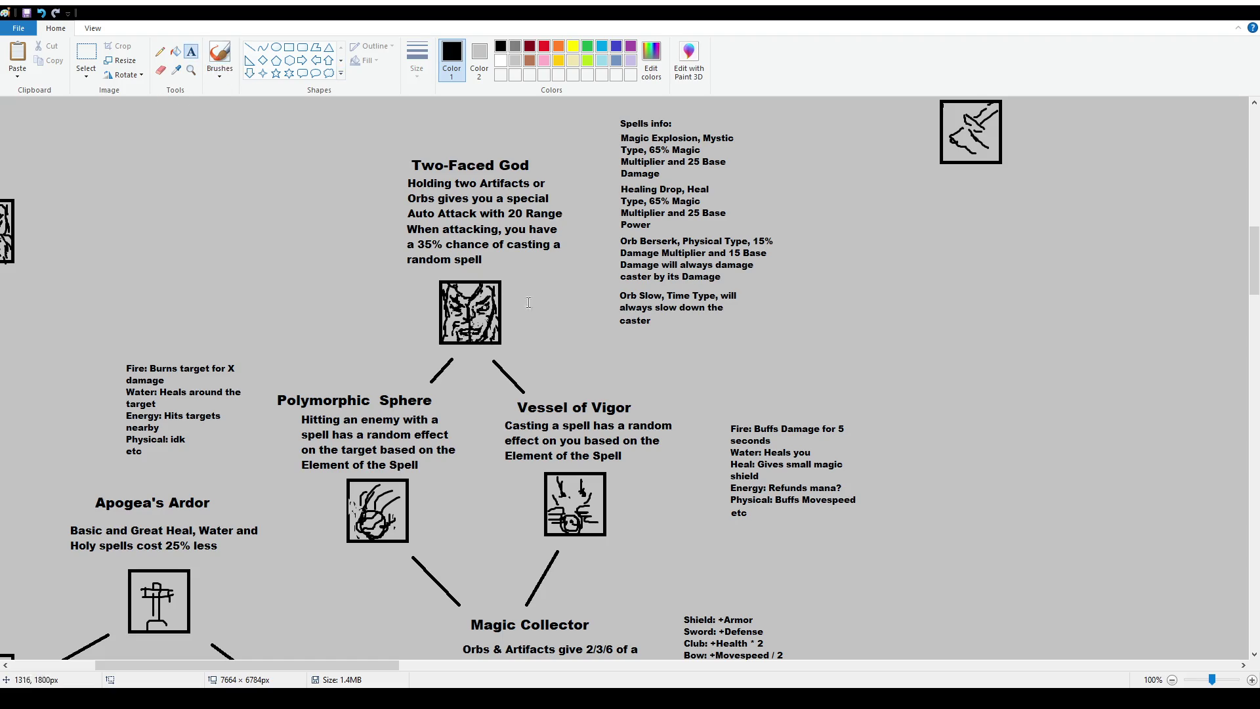
pyautogui.scroll(-3, 631, 375)
pyautogui.scroll(4, 630, 375)
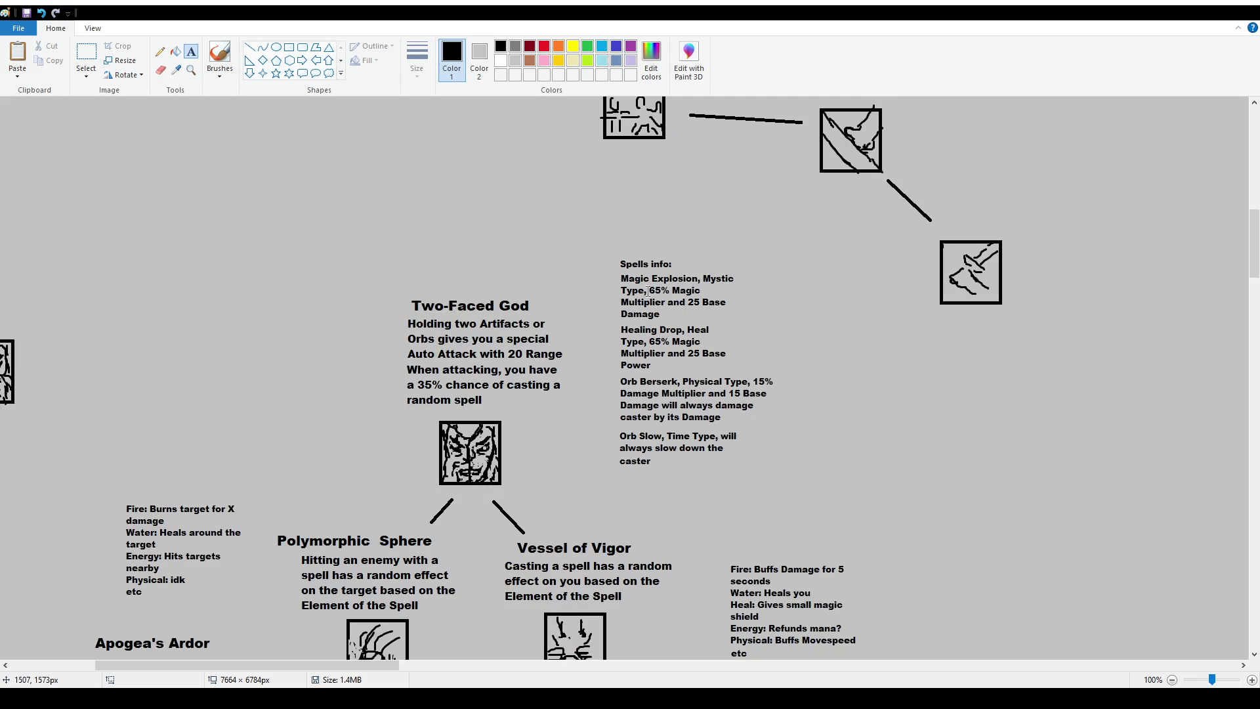
pyautogui.click(77, 68)
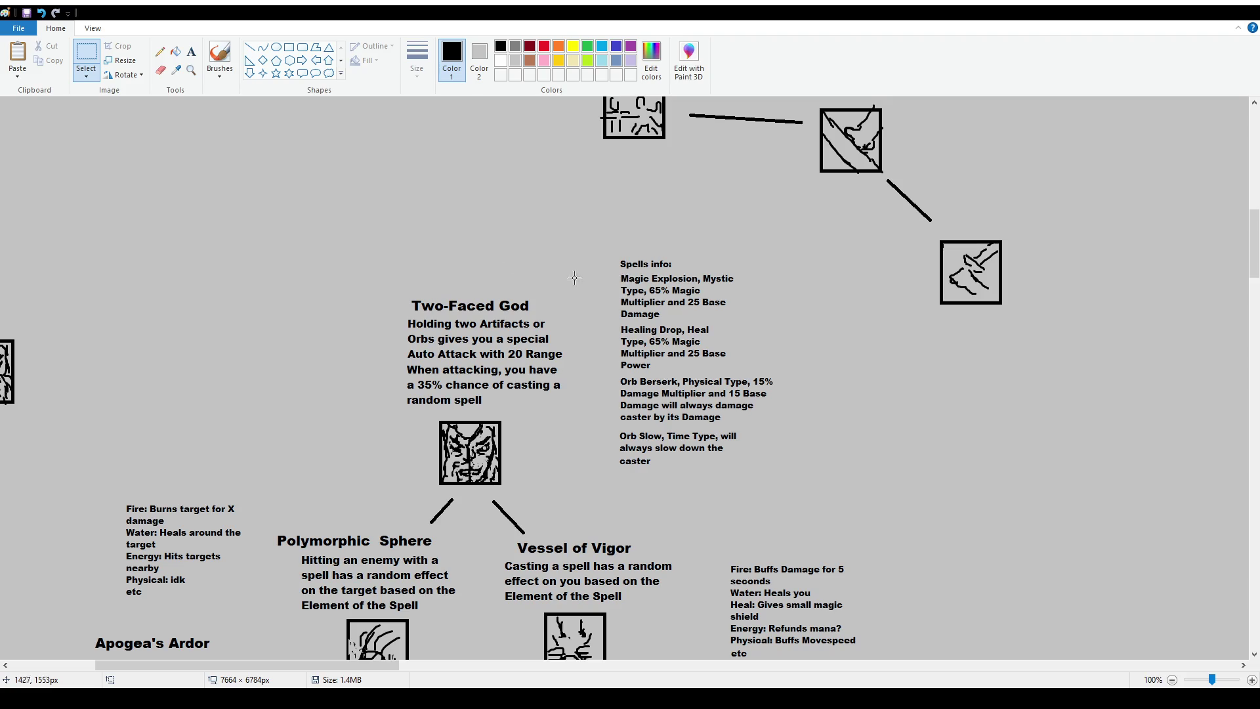
pyautogui.moveTo(611, 274); pyautogui.dragTo(758, 323)
pyautogui.moveTo(613, 320)
pyautogui.mouseDown()
pyautogui.moveTo(773, 373)
pyautogui.moveTo(807, 425)
pyautogui.mouseUp()
pyautogui.click(807, 425)
pyautogui.keyDown('ctrl'); pyautogui.scroll(-1, 619, 381); pyautogui.keyUp('ctrl')
pyautogui.scroll(-10, 403, 415)
pyautogui.scroll(-5, 414, 459)
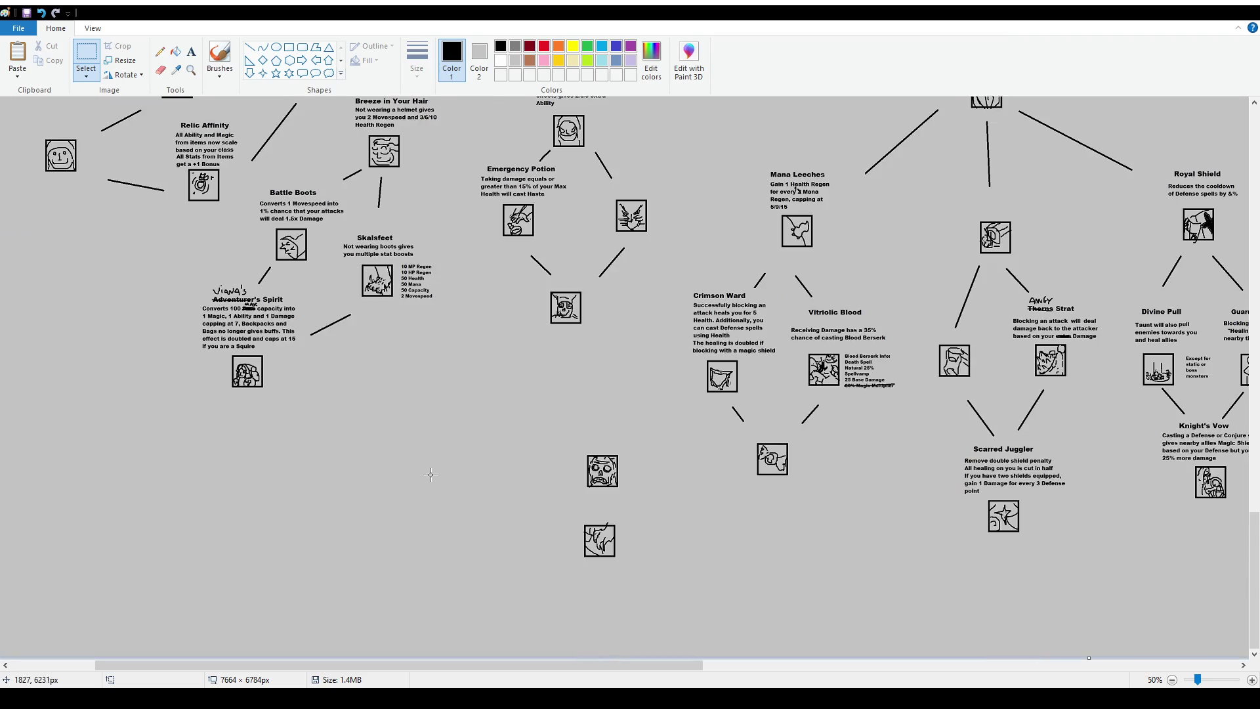
pyautogui.moveTo(207, 665); pyautogui.dragTo(496, 659)
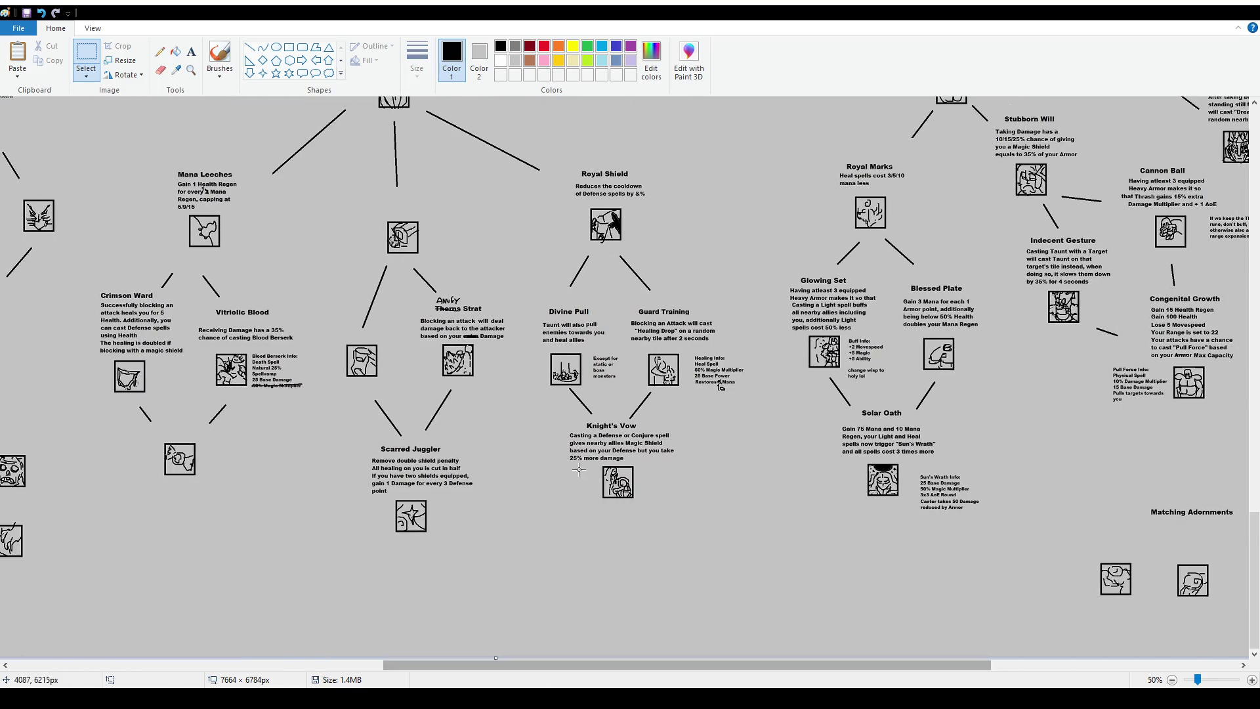
pyautogui.keyDown('ctrl'); pyautogui.scroll(1, 559, 500); pyautogui.keyUp('ctrl')
pyautogui.scroll(-5, 660, 630)
pyautogui.moveTo(664, 670); pyautogui.dragTo(918, 669)
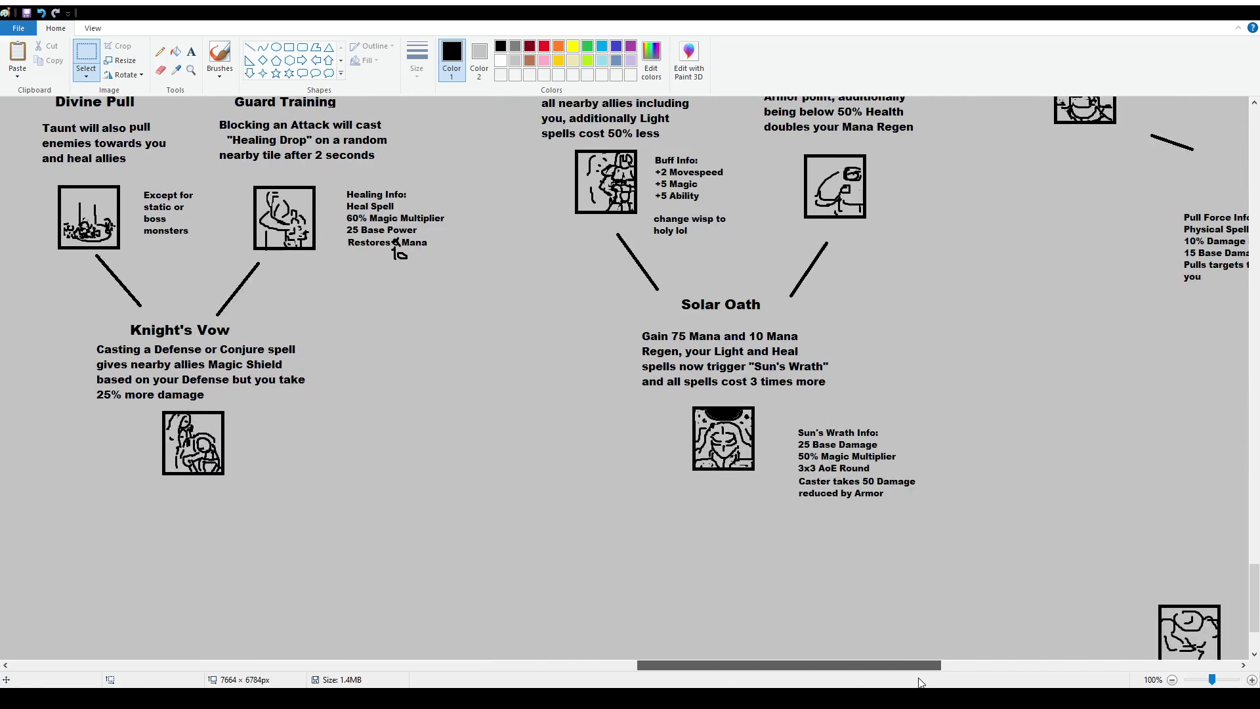
pyautogui.scroll(2, 630, 381)
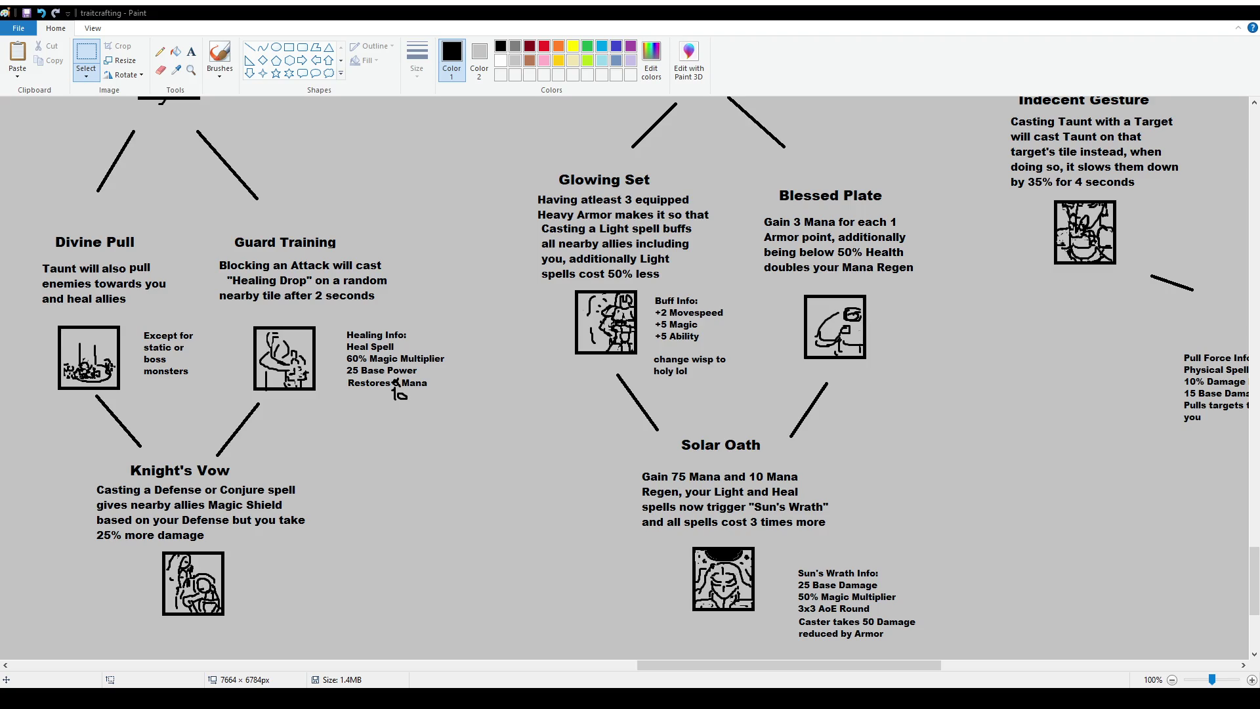
pyautogui.moveTo(839, 665)
pyautogui.mouseDown()
pyautogui.moveTo(1006, 670)
pyautogui.moveTo(995, 669)
pyautogui.mouseUp()
pyautogui.scroll(4, 833, 458)
pyautogui.keyDown('ctrl'); pyautogui.scroll(-1, 833, 459); pyautogui.keyUp('ctrl')
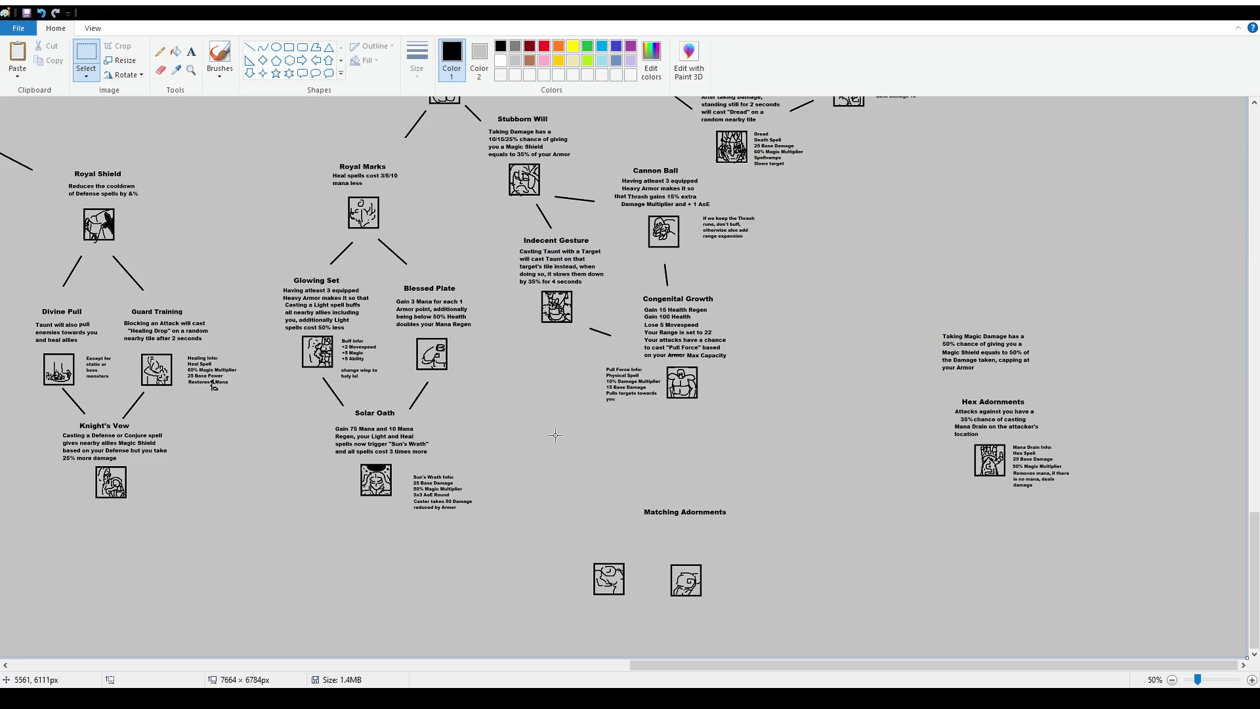
# Pan to the Wizard section of the trait tree and pick the freehand Brushes tool
pyautogui.moveTo(762, 667); pyautogui.dragTo(256, 615)
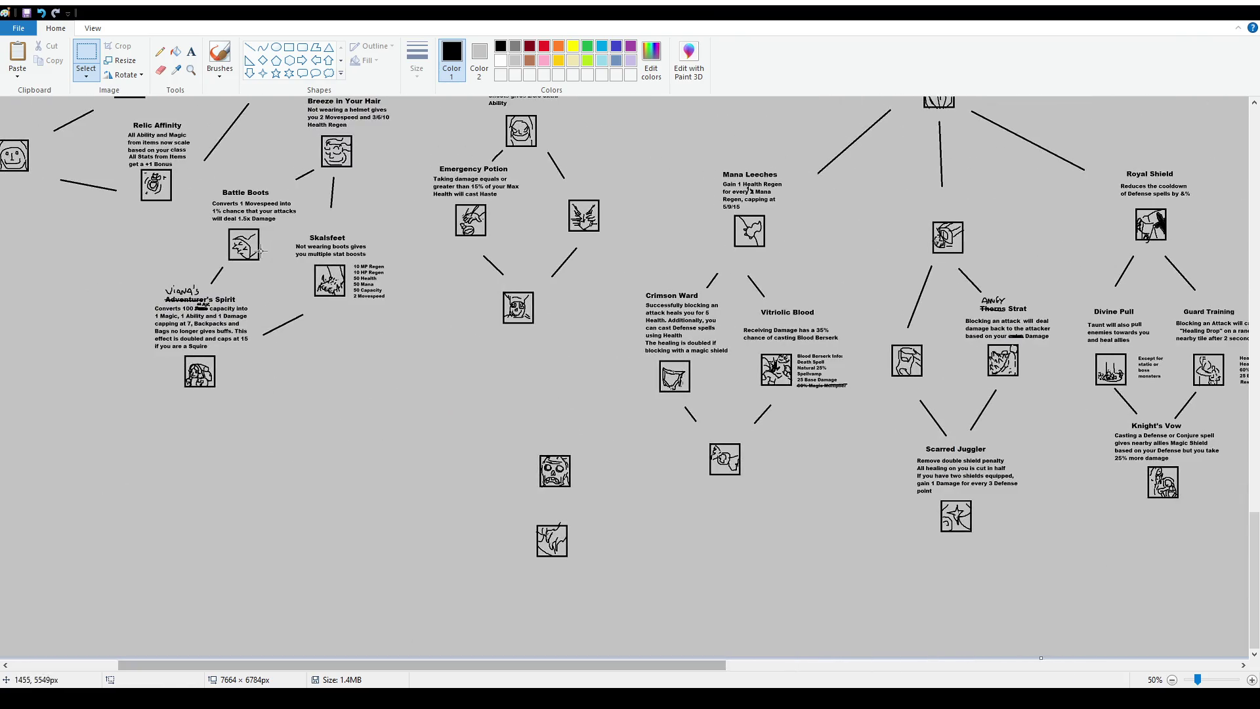
pyautogui.scroll(10, 255, 614)
pyautogui.moveTo(467, 665); pyautogui.dragTo(359, 665)
pyautogui.scroll(-3, 355, 450)
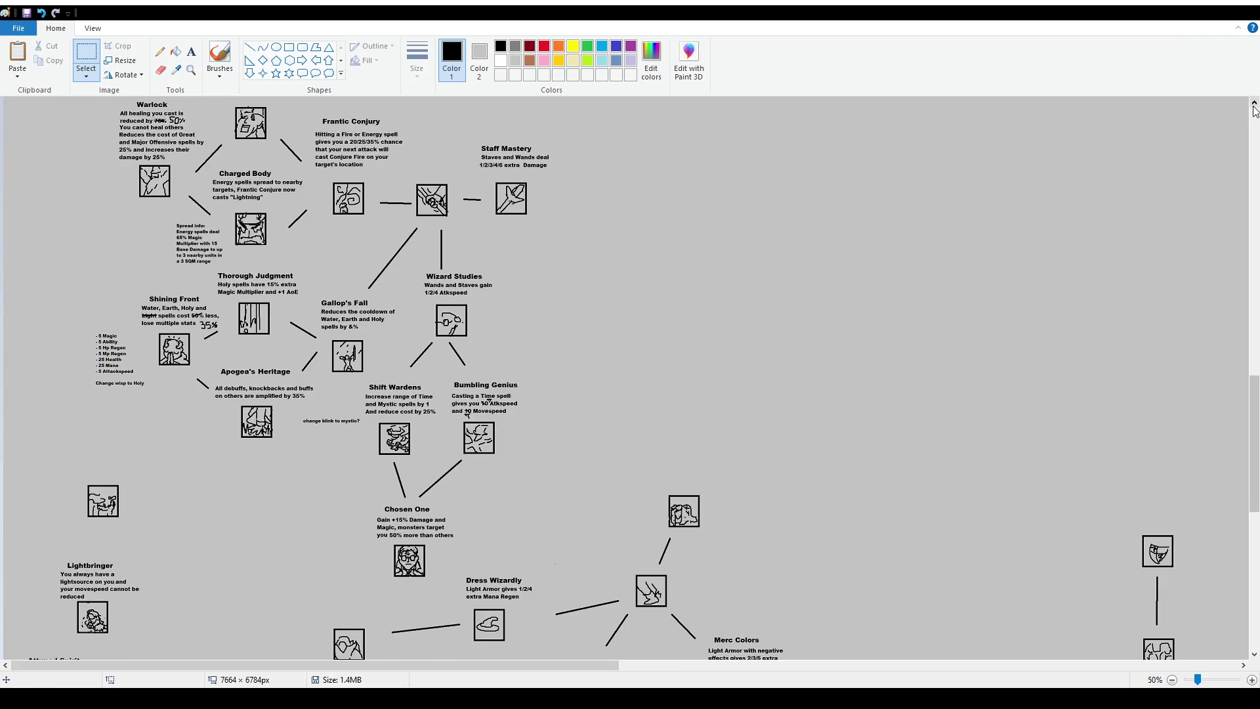
pyautogui.scroll(2, 1247, 416)
pyautogui.scroll(-3, 1246, 415)
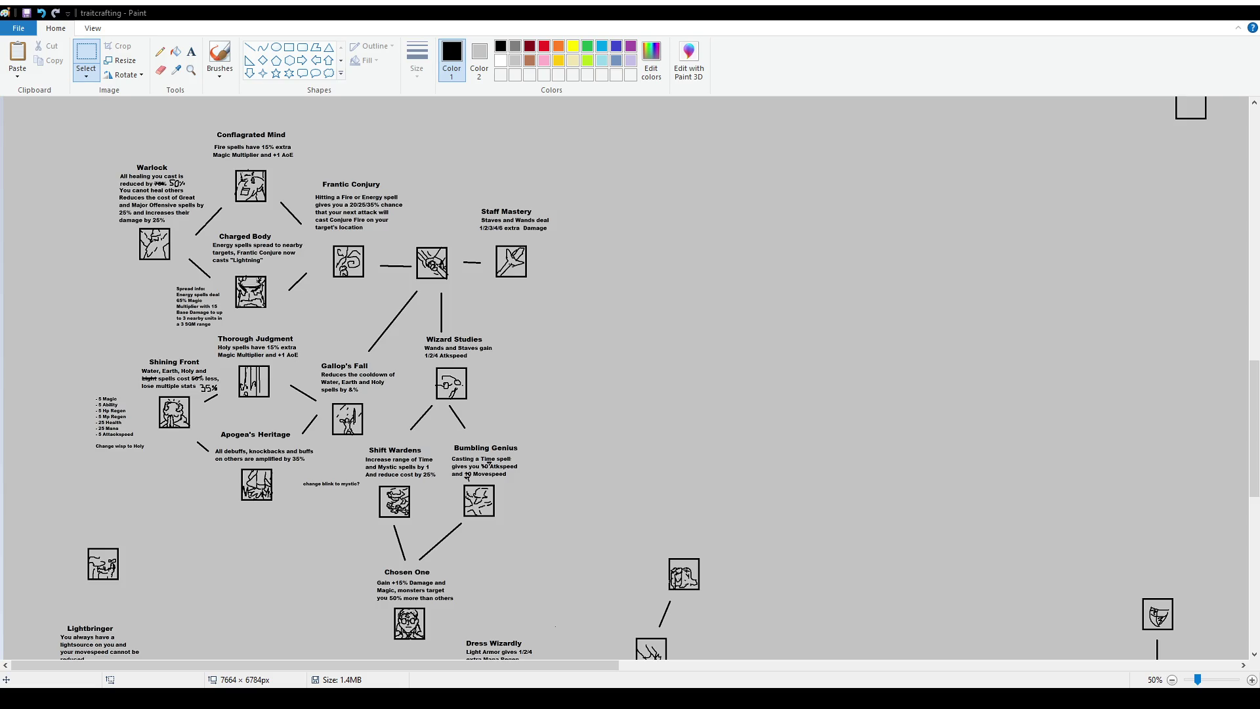
pyautogui.click(228, 58)
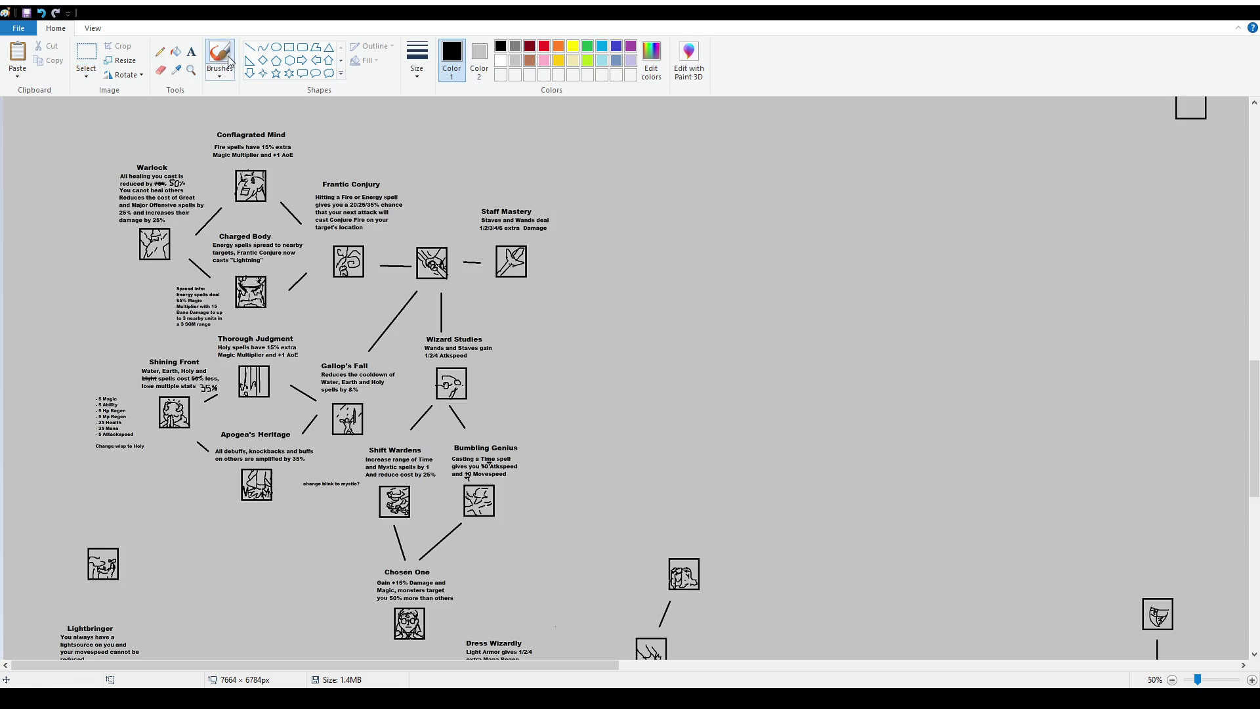
# Undo a test stroke beside Staff Mastery, then scroll to the icon cluster above the Capacity notes
pyautogui.moveTo(461, 196)
pyautogui.mouseDown()
pyautogui.moveTo(466, 280)
pyautogui.moveTo(551, 291)
pyautogui.moveTo(575, 187)
pyautogui.moveTo(468, 188)
pyautogui.mouseUp()
pyautogui.hotkey('ctrl', 'z')
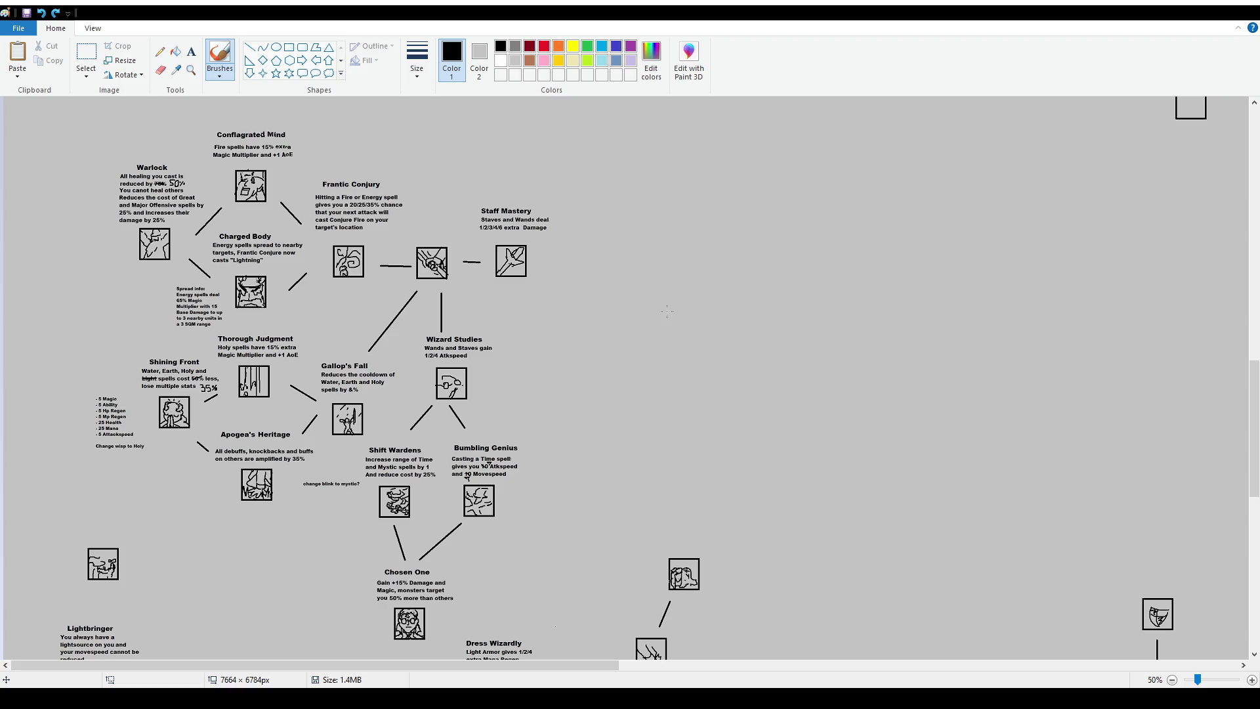
pyautogui.scroll(6, 385, 267)
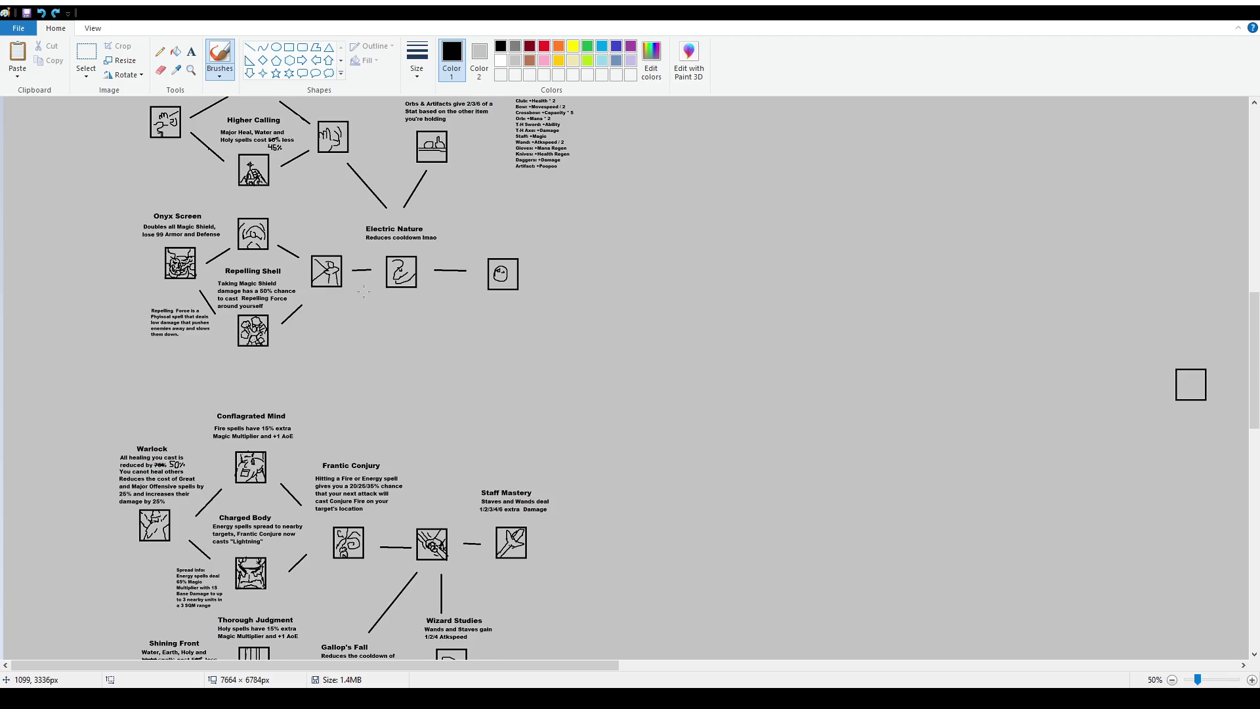
pyautogui.scroll(-12, 385, 267)
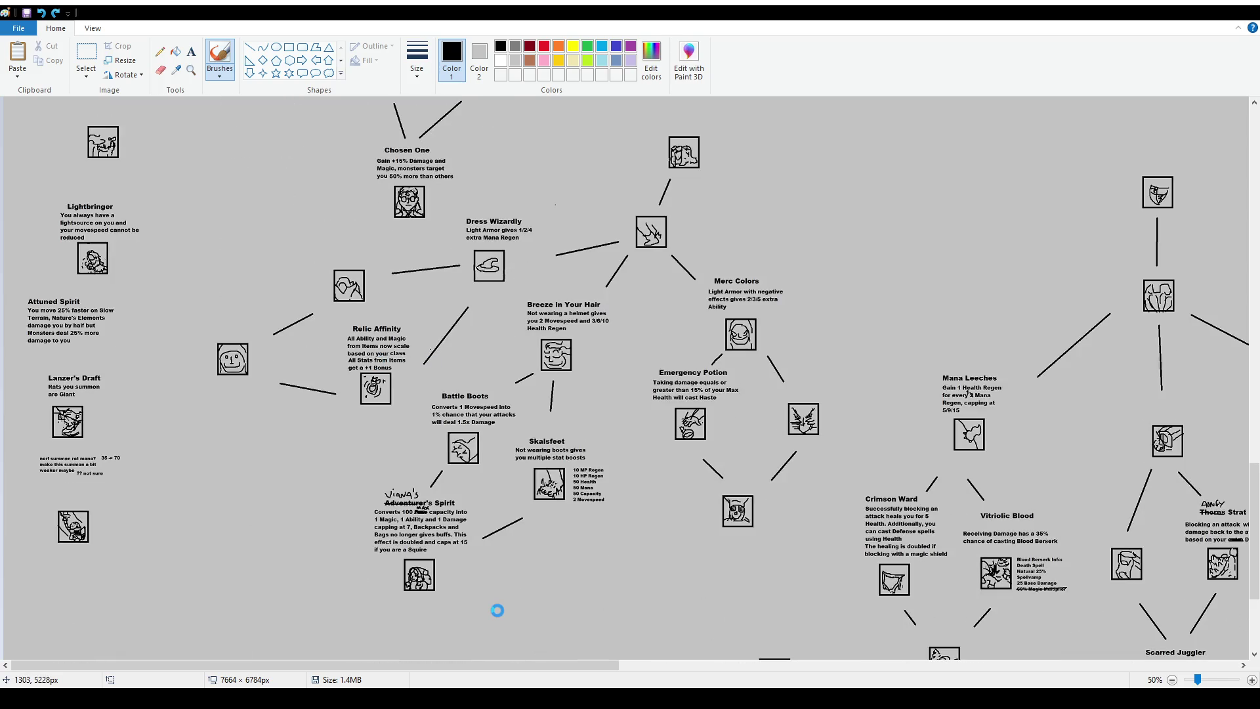
pyautogui.moveTo(513, 665)
pyautogui.mouseDown()
pyautogui.moveTo(824, 678)
pyautogui.moveTo(1046, 655)
pyautogui.moveTo(1135, 664)
pyautogui.mouseUp()
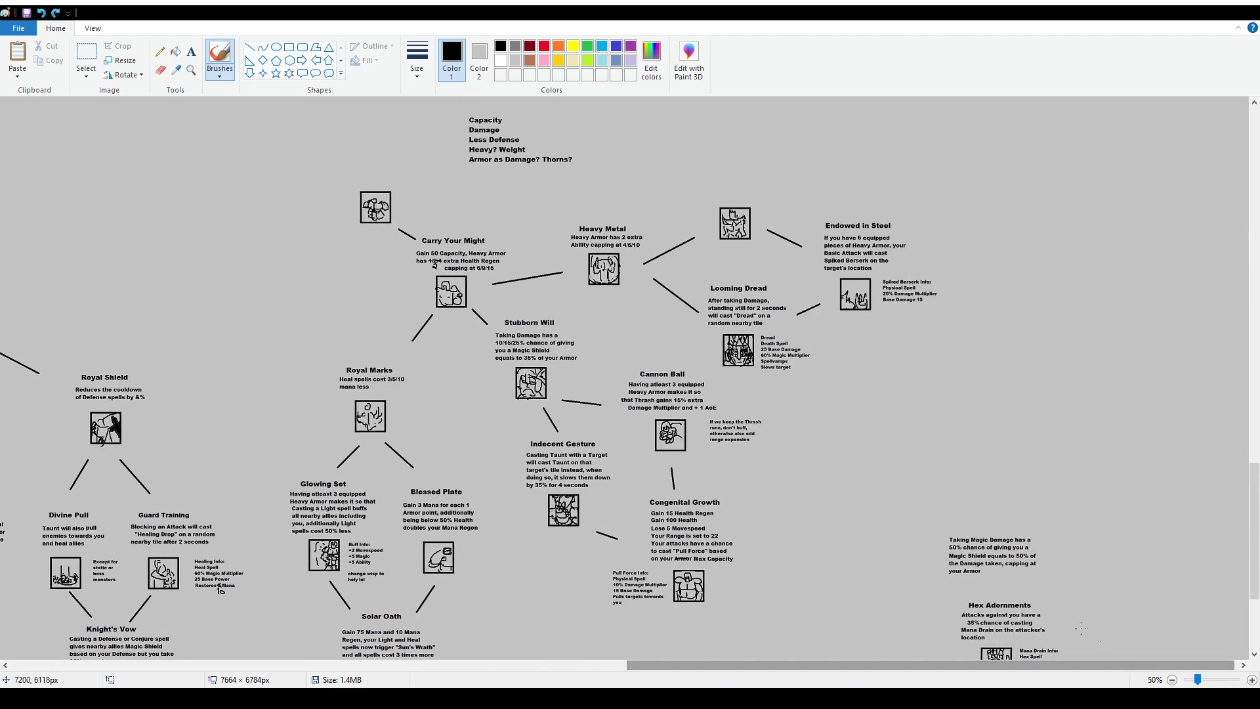
pyautogui.scroll(-3, 698, 391)
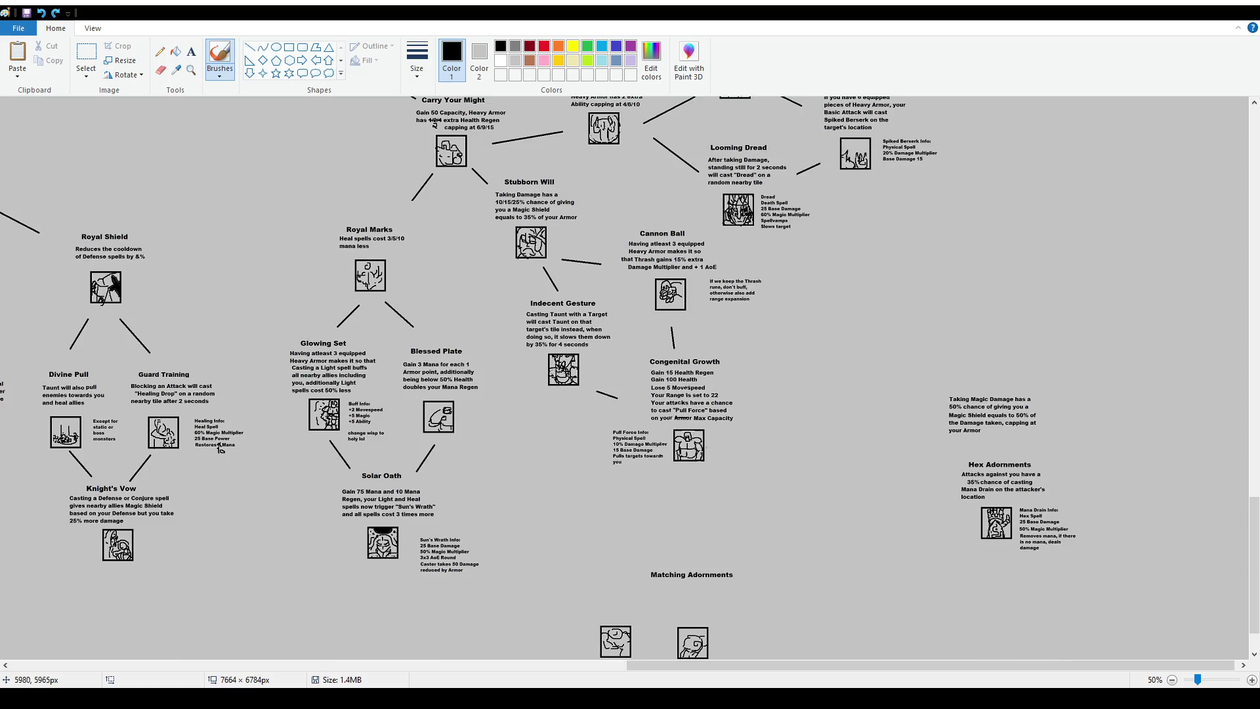
pyautogui.scroll(4, 851, 449)
pyautogui.scroll(6, 851, 450)
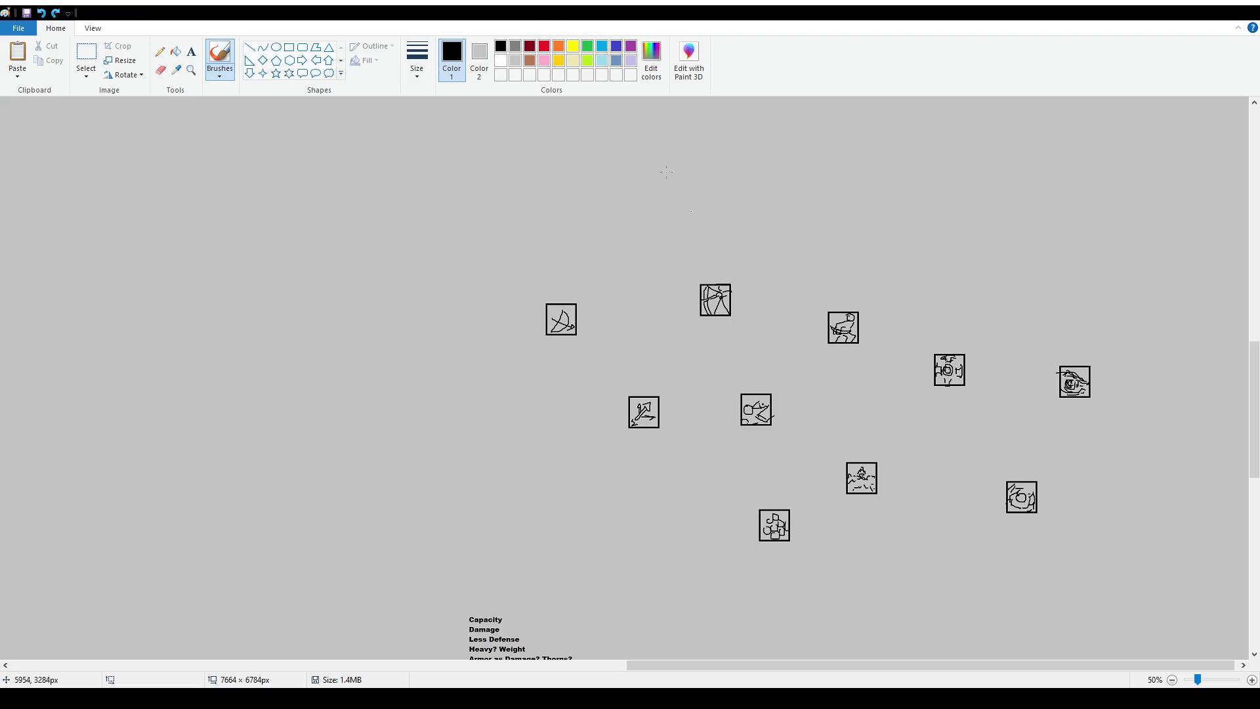
# Pick the Text tool beside the loose icon cluster above the Capacity notes
pyautogui.click(191, 51)
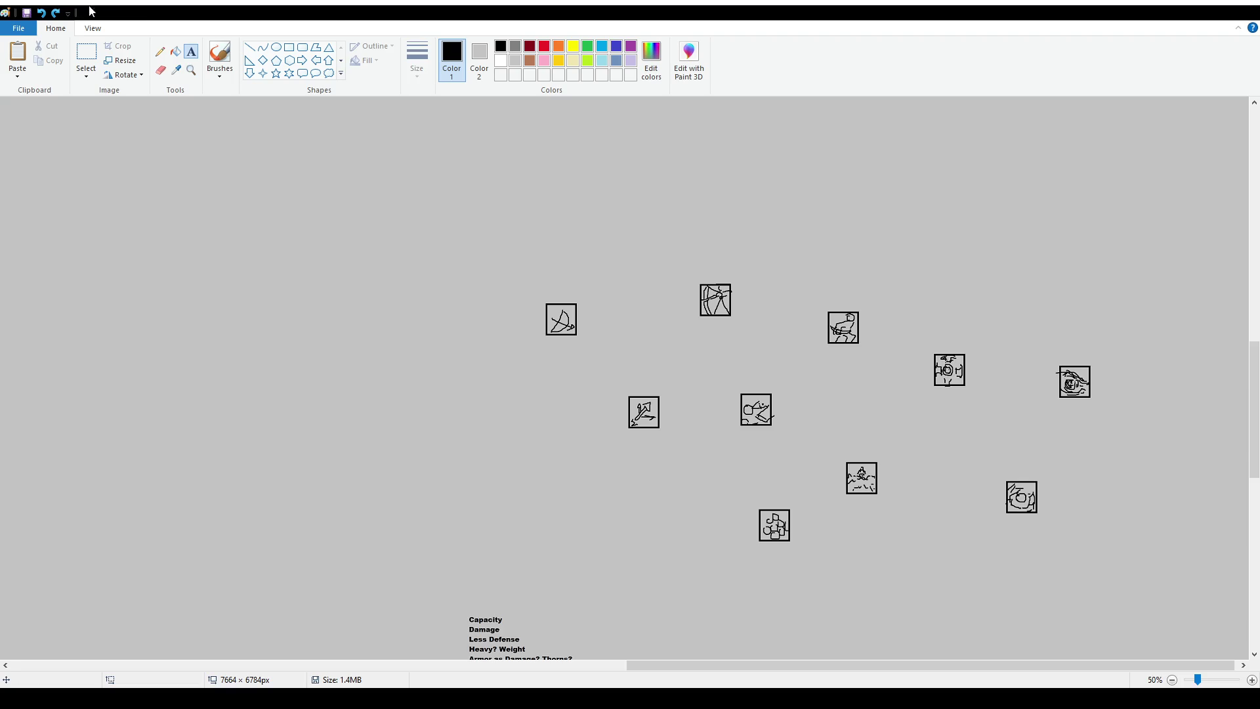
pyautogui.scroll(-5, 532, 365)
# Nudge the rightmost upper icon and the archer icon up and left
pyautogui.scroll(-7, 540, 365)
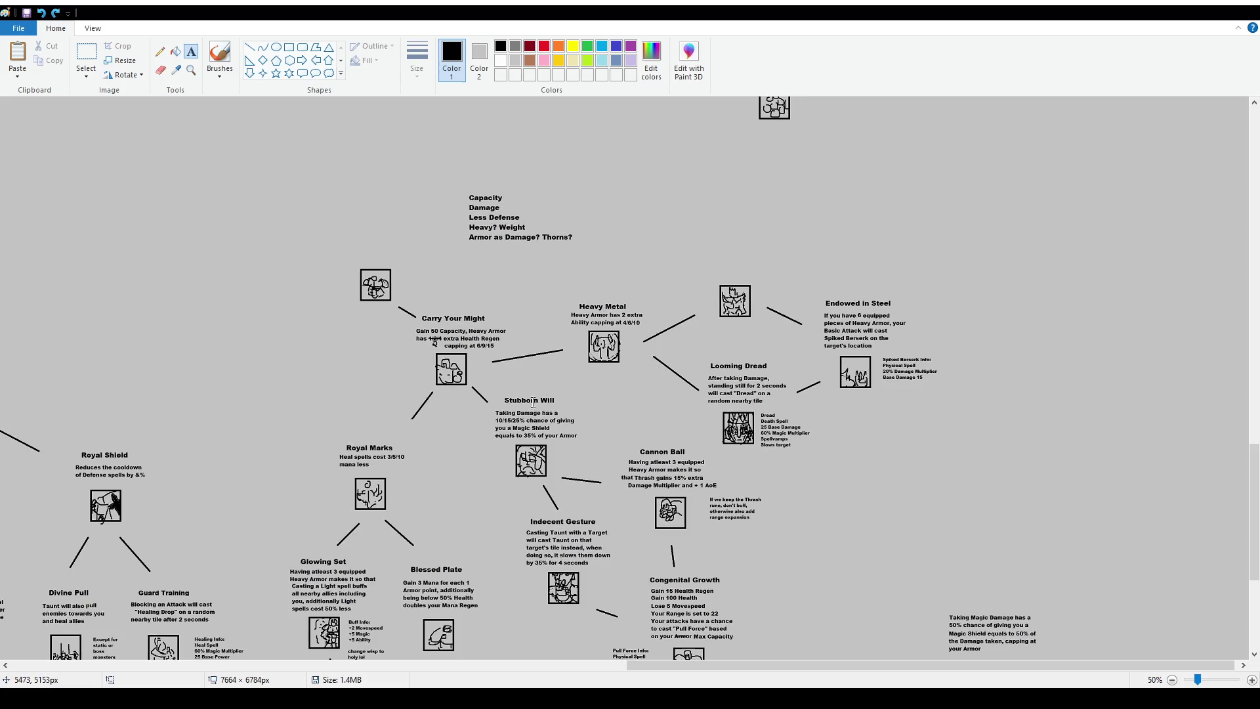
pyautogui.click(90, 44)
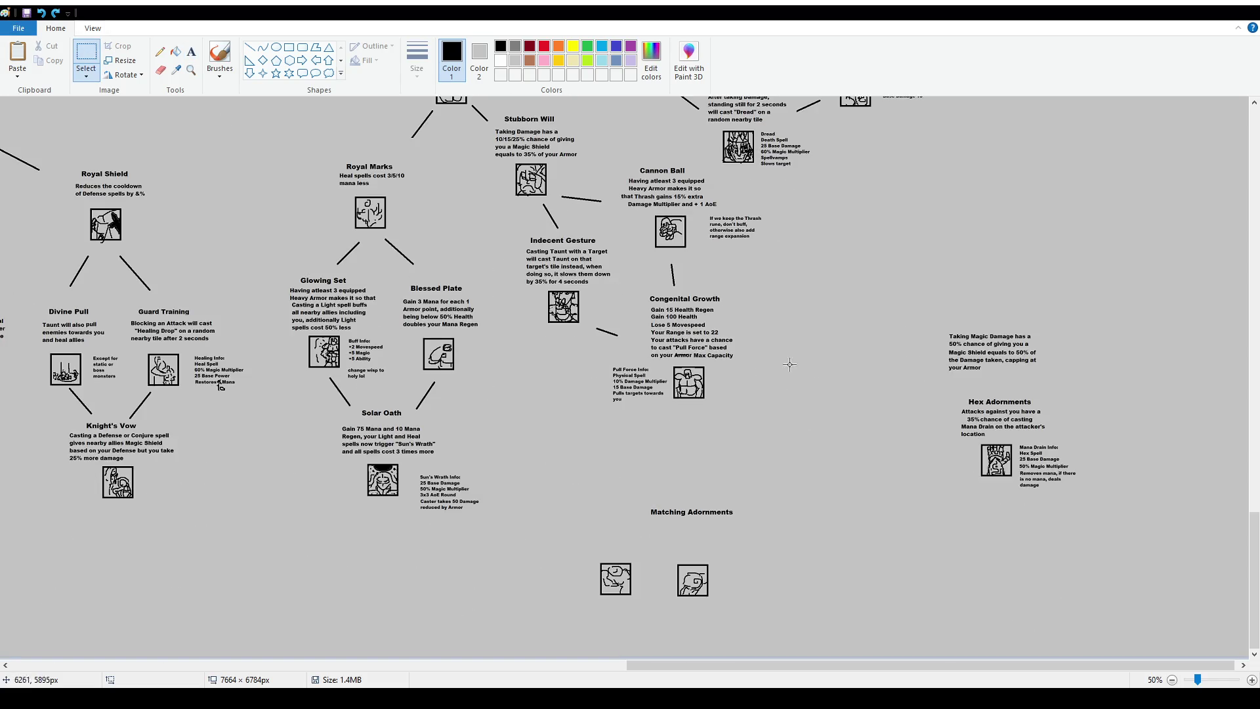
pyautogui.scroll(12, 650, 341)
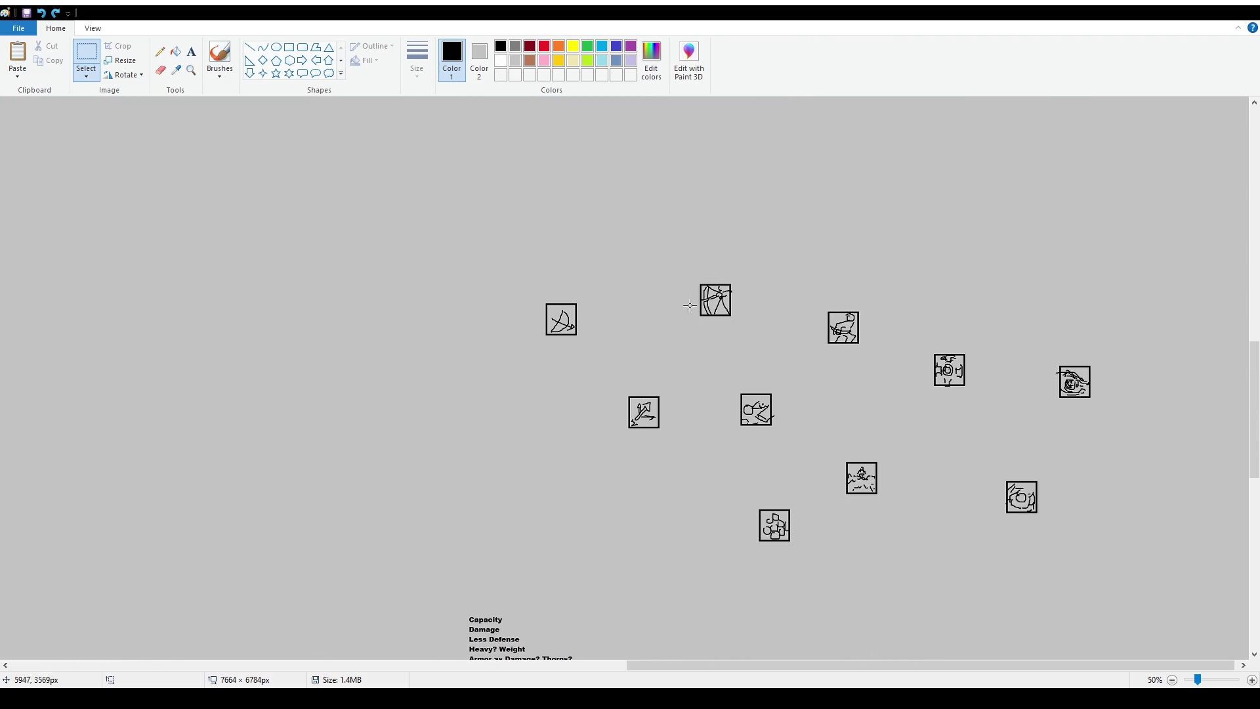
pyautogui.moveTo(1023, 333)
pyautogui.mouseDown()
pyautogui.moveTo(1115, 417)
pyautogui.moveTo(1074, 352)
pyautogui.moveTo(1066, 377)
pyautogui.mouseUp()
pyautogui.click(815, 422)
pyautogui.moveTo(662, 256)
pyautogui.mouseDown()
pyautogui.moveTo(767, 340)
pyautogui.moveTo(723, 258)
pyautogui.moveTo(705, 271)
pyautogui.moveTo(704, 322)
pyautogui.mouseUp()
# Move the bow icon up-left and raise the archer and rider icons into place
pyautogui.moveTo(469, 272); pyautogui.dragTo(599, 355)
pyautogui.moveTo(570, 328)
pyautogui.mouseDown()
pyautogui.moveTo(560, 278)
pyautogui.moveTo(542, 303)
pyautogui.mouseUp()
pyautogui.moveTo(644, 281)
pyautogui.mouseDown()
pyautogui.moveTo(737, 346)
pyautogui.moveTo(710, 314)
pyautogui.mouseUp()
pyautogui.click(784, 390)
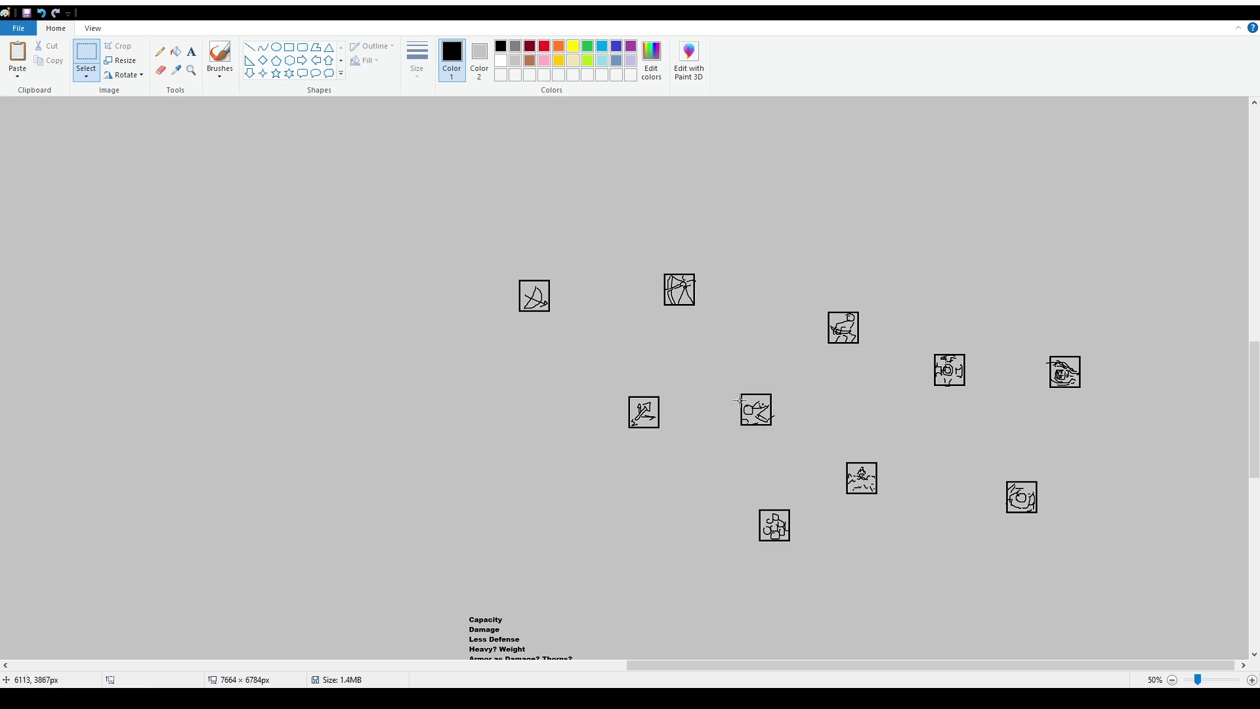
pyautogui.moveTo(765, 678); pyautogui.dragTo(768, 678)
pyautogui.moveTo(890, 677); pyautogui.dragTo(890, 676)
pyautogui.moveTo(788, 271)
pyautogui.mouseDown()
pyautogui.moveTo(886, 361)
pyautogui.moveTo(852, 298)
pyautogui.mouseUp()
pyautogui.click(696, 371)
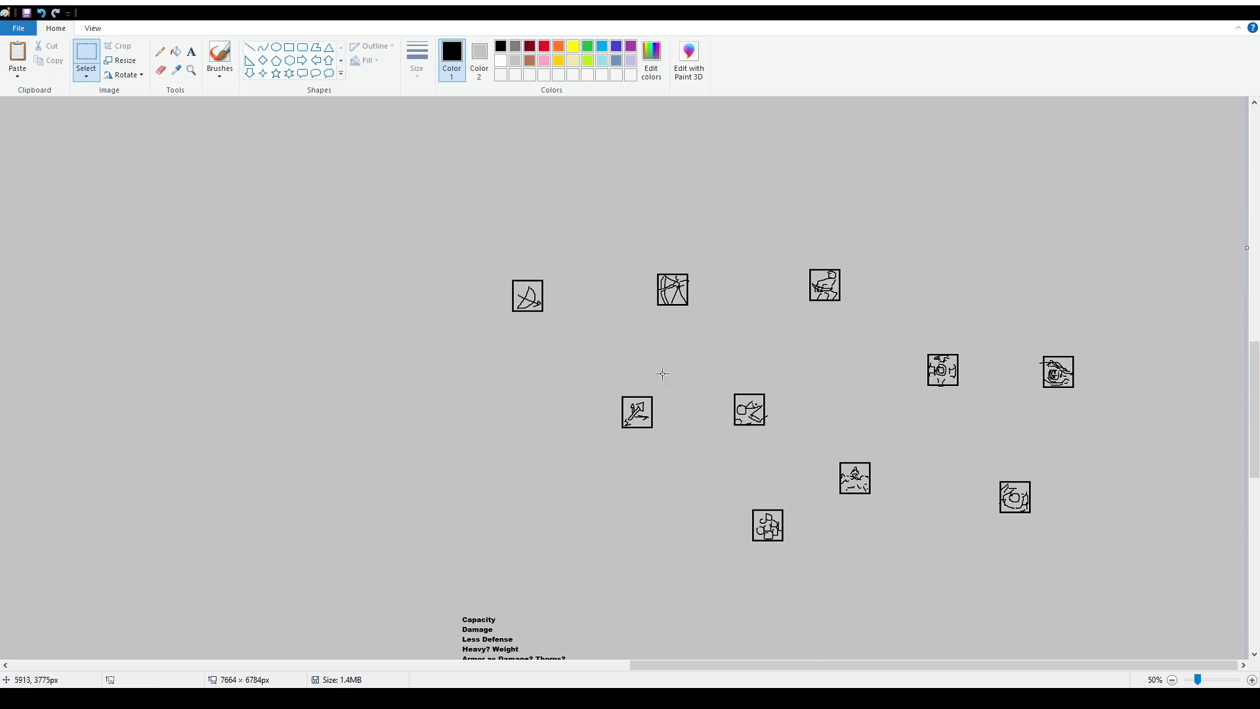
# Enclose the bottom icon of the cluster in a selection
pyautogui.moveTo(728, 485)
pyautogui.mouseDown()
pyautogui.moveTo(804, 560)
pyautogui.moveTo(701, 536)
pyautogui.mouseUp()
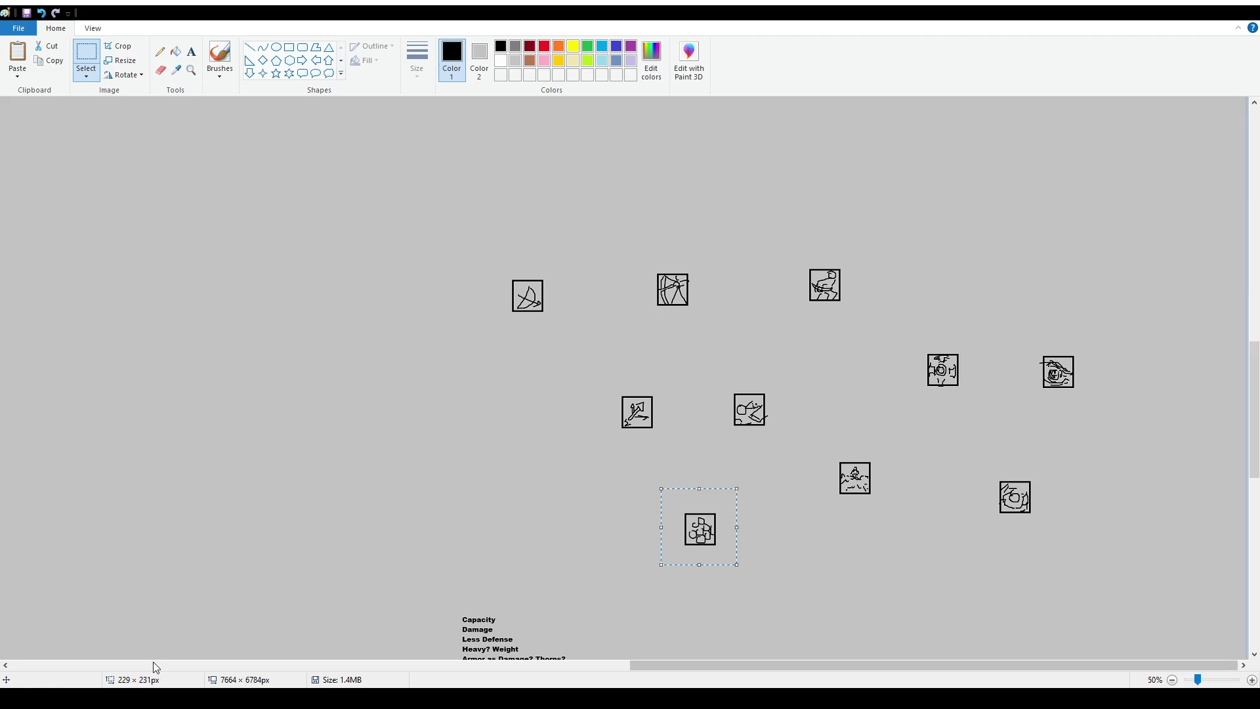
pyautogui.click(621, 396)
pyautogui.moveTo(668, 486); pyautogui.dragTo(743, 563)
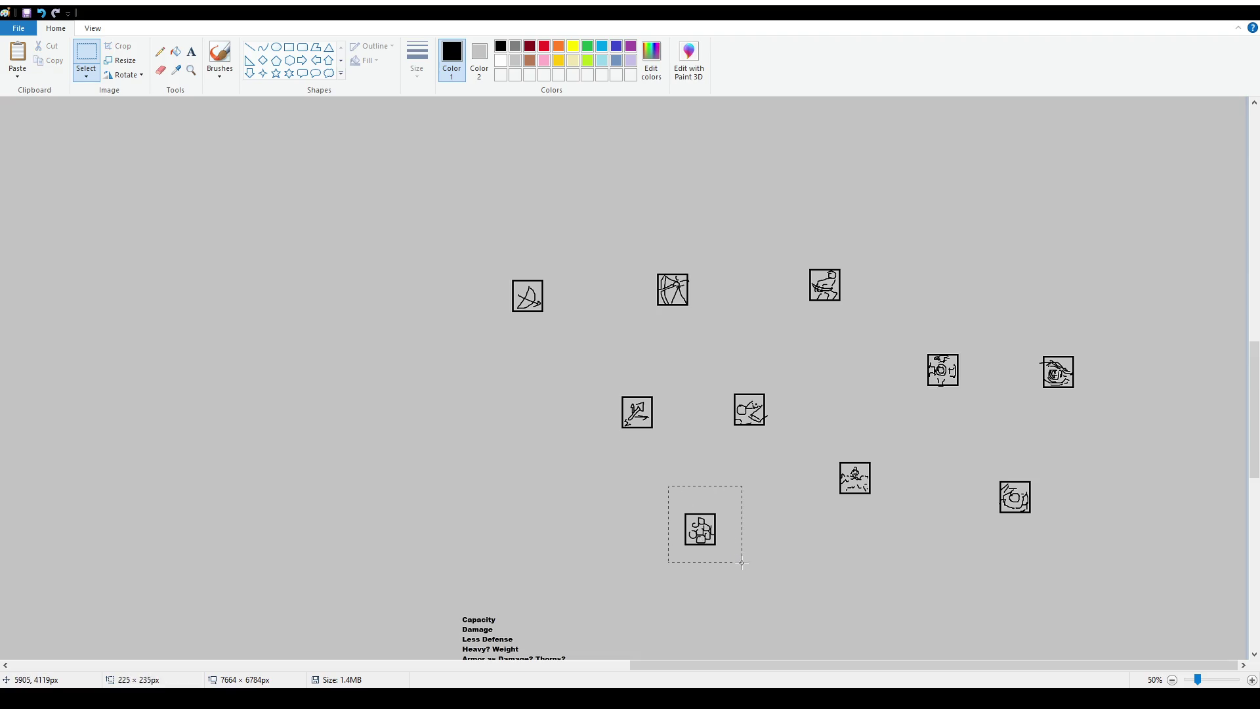
pyautogui.moveTo(743, 563); pyautogui.dragTo(743, 563)
pyautogui.scroll(10, 473, 398)
# At 25% zoom, nudge the lower-right cluster of loose icons slightly right and up
pyautogui.scroll(-10, 456, 388)
pyautogui.scroll(5, 510, 363)
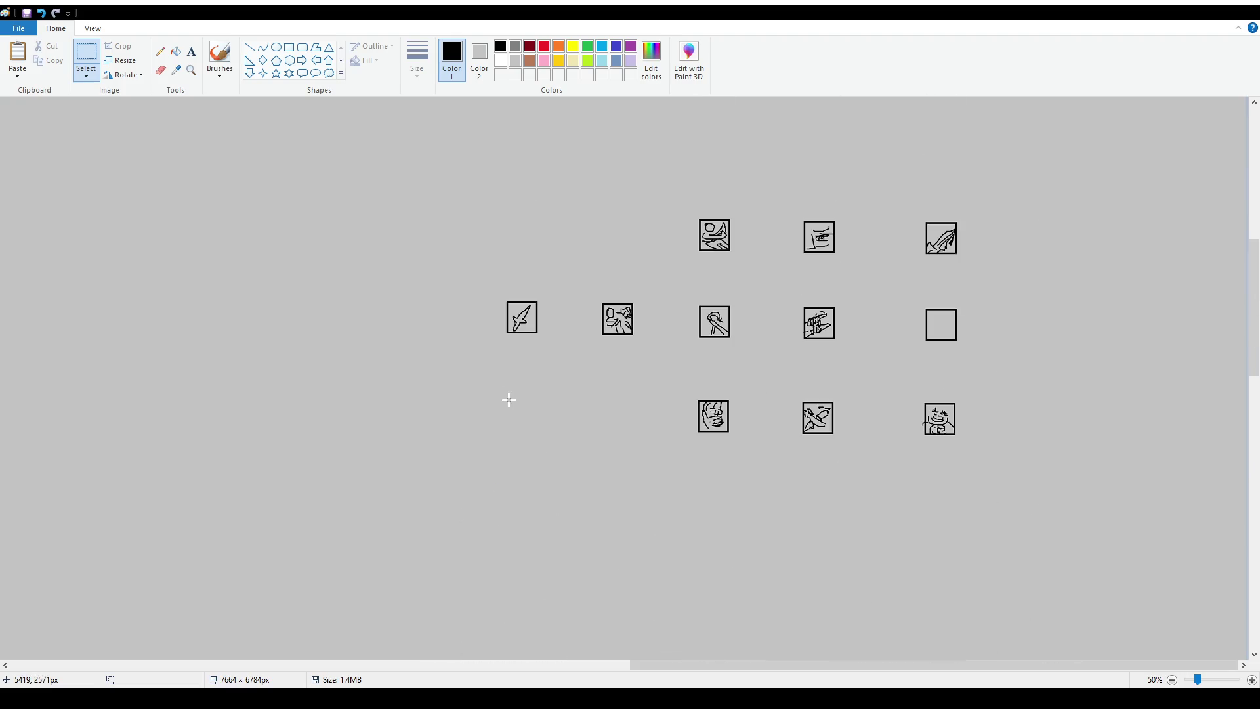
pyautogui.keyDown('ctrl'); pyautogui.scroll(-1, 501, 411); pyautogui.keyUp('ctrl')
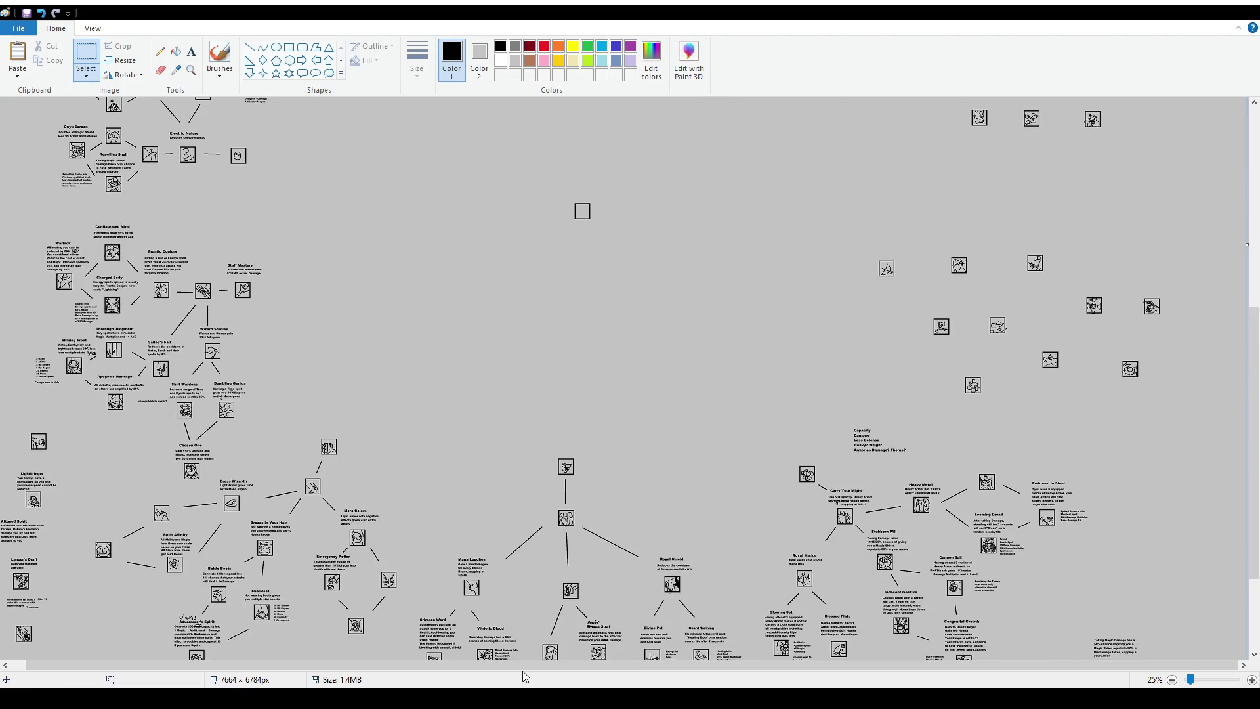
pyautogui.scroll(2, 880, 394)
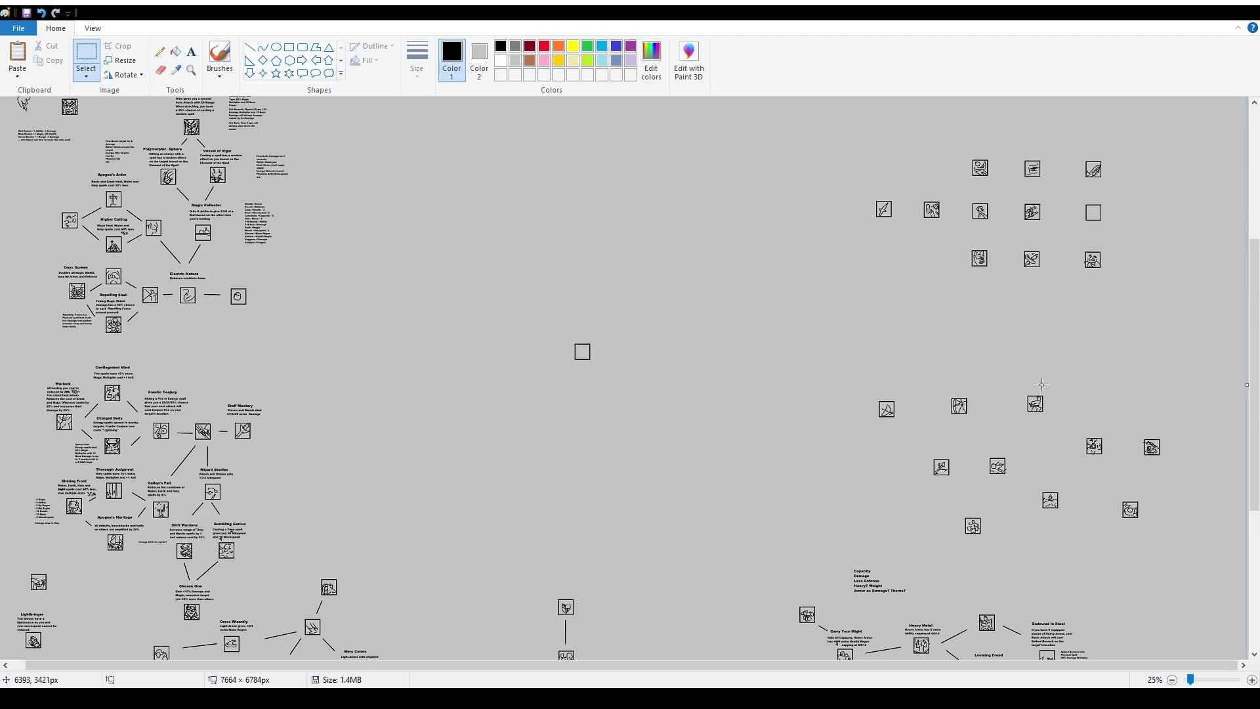
pyautogui.moveTo(845, 375); pyautogui.dragTo(1187, 554)
pyautogui.moveTo(1091, 497); pyautogui.dragTo(1097, 494)
pyautogui.click(1022, 288)
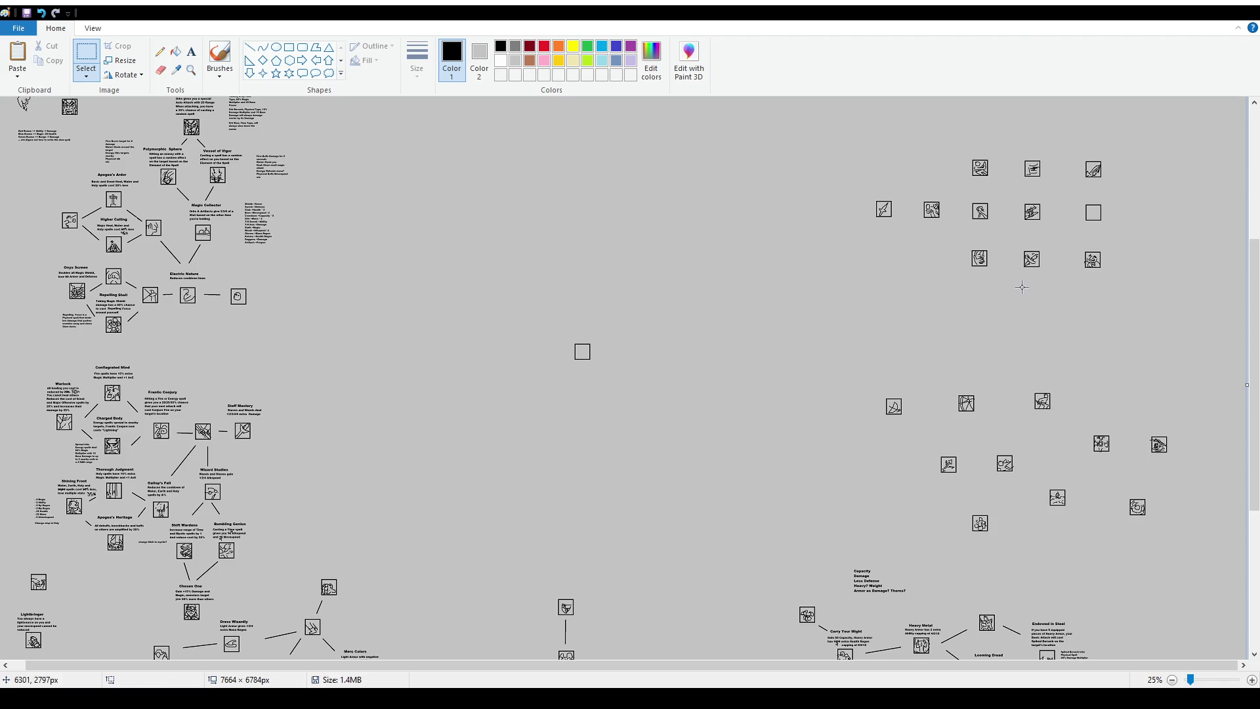
# Shift the right-hand icon cluster slightly right and down, then return to 50% zoom
pyautogui.scroll(2, 1018, 331)
pyautogui.scroll(2, 884, 282)
pyautogui.moveTo(715, 111)
pyautogui.mouseDown()
pyautogui.moveTo(939, 267)
pyautogui.moveTo(1091, 521)
pyautogui.moveTo(1136, 561)
pyautogui.mouseUp()
pyautogui.moveTo(957, 433); pyautogui.dragTo(971, 449)
pyautogui.click(594, 431)
pyautogui.scroll(-6, 594, 431)
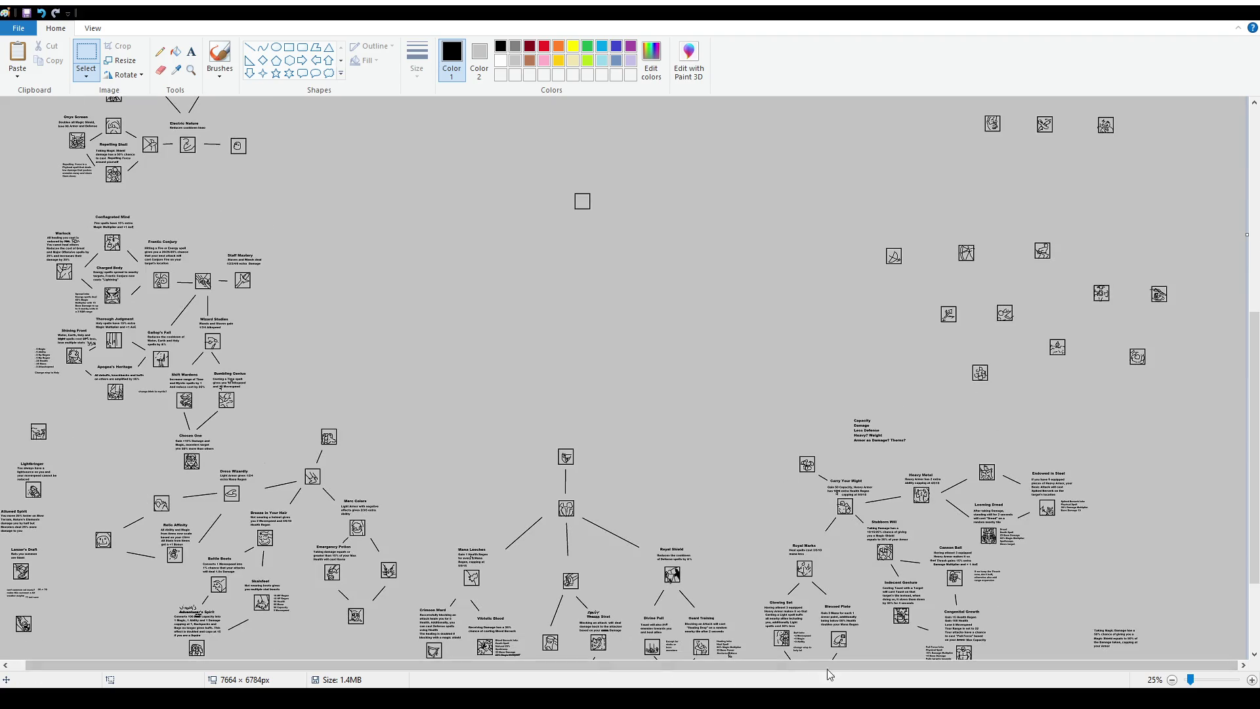
pyautogui.keyDown('ctrl'); pyautogui.scroll(1, 788, 399); pyautogui.keyUp('ctrl')
pyautogui.scroll(-3, 690, 427)
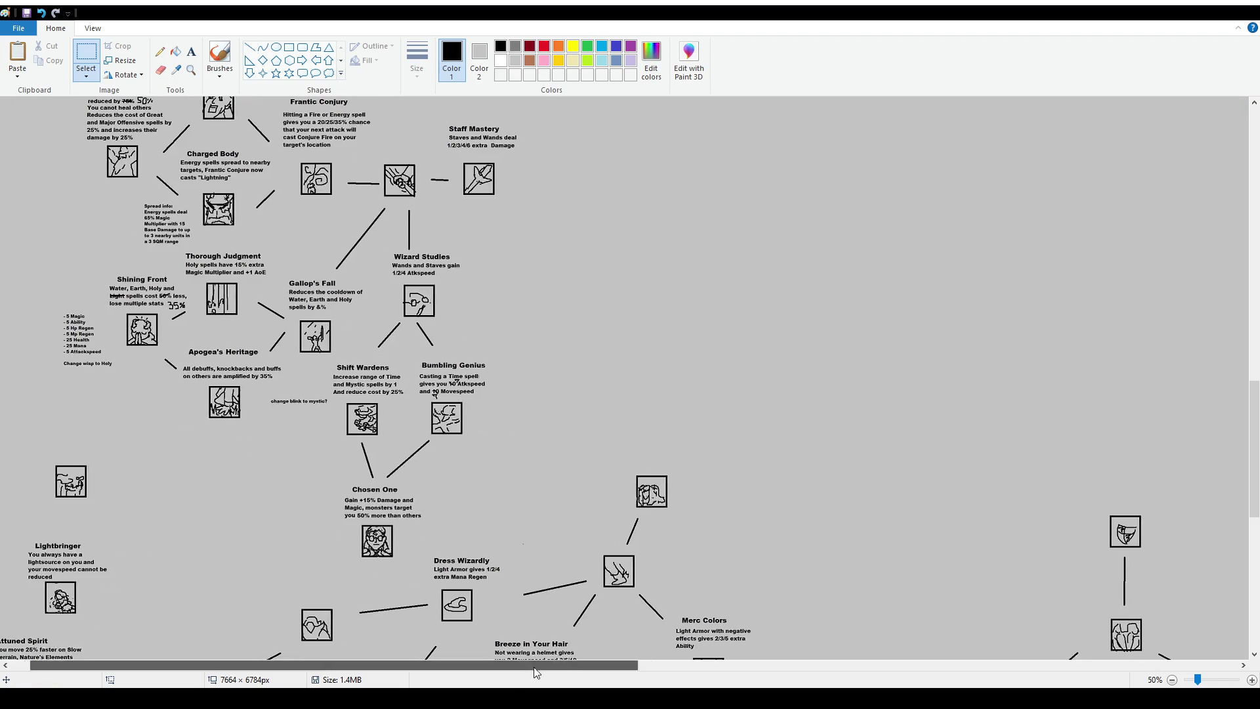
# Scroll to the loose boxed icons above the Capacity, Damage and Less Defense notes
pyautogui.hscroll(14, 689, 427)
pyautogui.scroll(2, 935, 450)
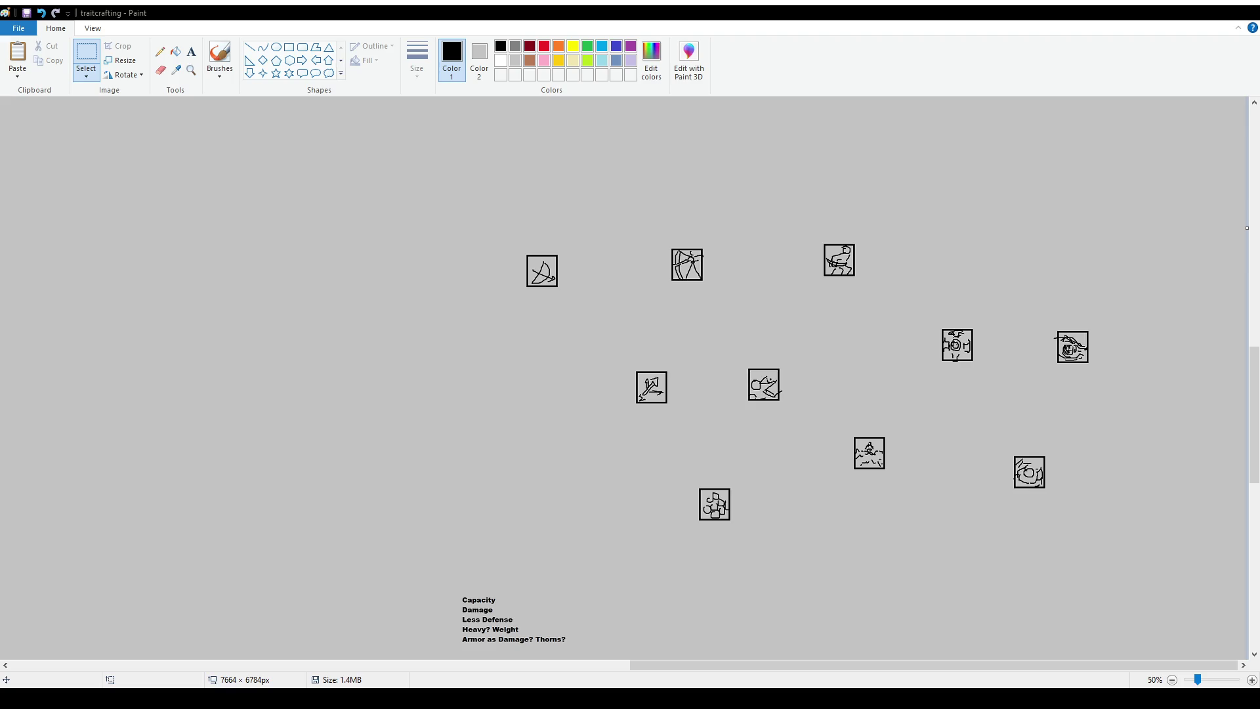
# Scroll and pan across the canvas from Royal Shield over to Hex Adornments and Matching Adornments
pyautogui.scroll(-10, 442, 419)
pyautogui.moveTo(684, 666); pyautogui.dragTo(402, 672)
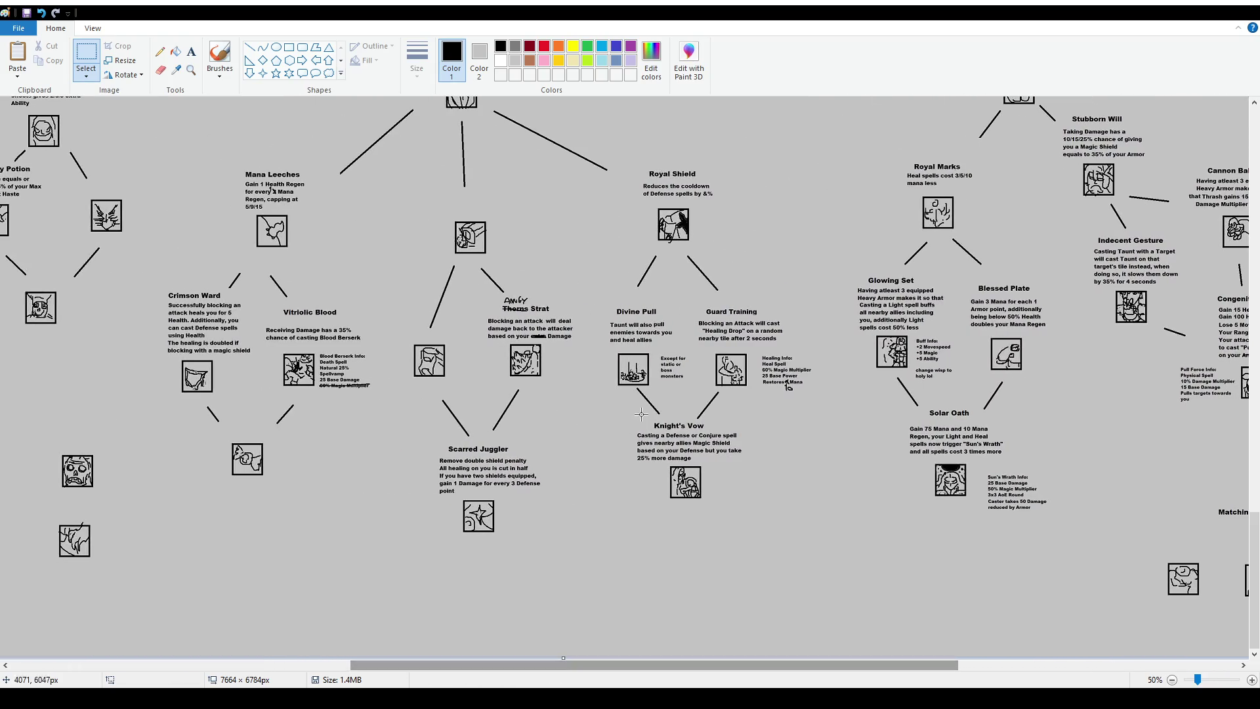
pyautogui.scroll(1, 684, 433)
pyautogui.scroll(-2, 683, 434)
pyautogui.moveTo(546, 668)
pyautogui.mouseDown()
pyautogui.moveTo(701, 669)
pyautogui.moveTo(634, 680)
pyautogui.mouseUp()
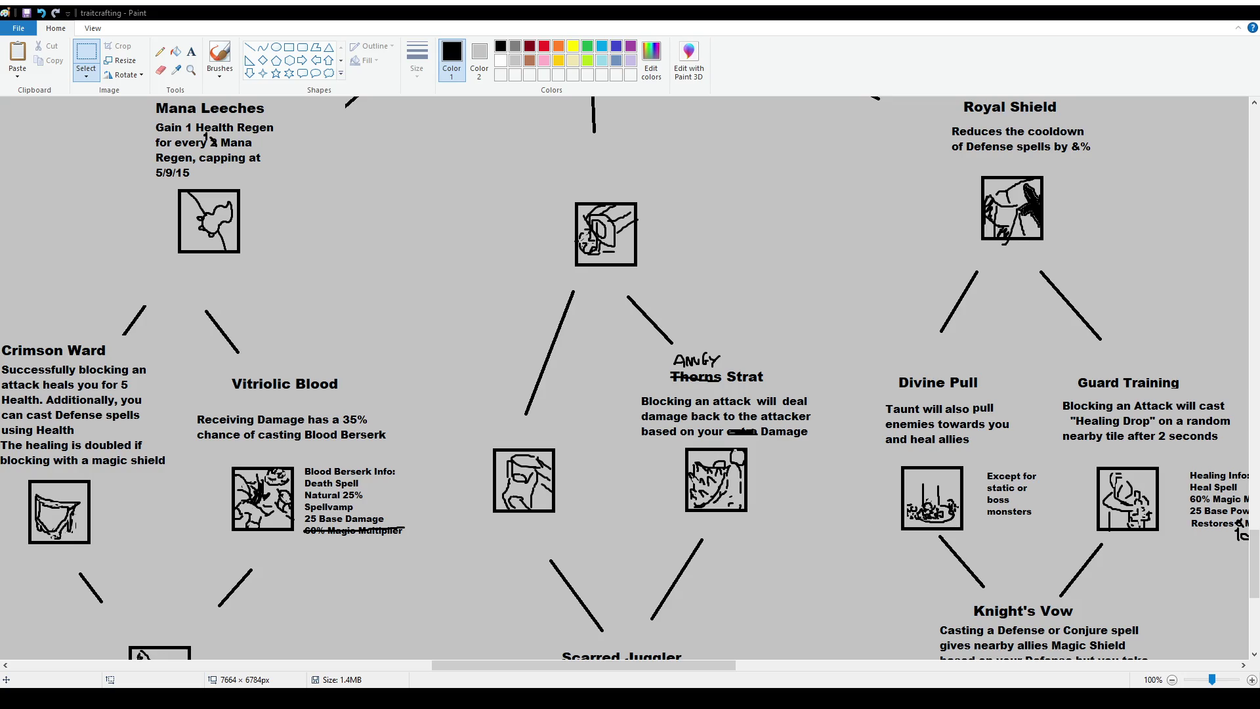
pyautogui.moveTo(605, 664); pyautogui.dragTo(1003, 676)
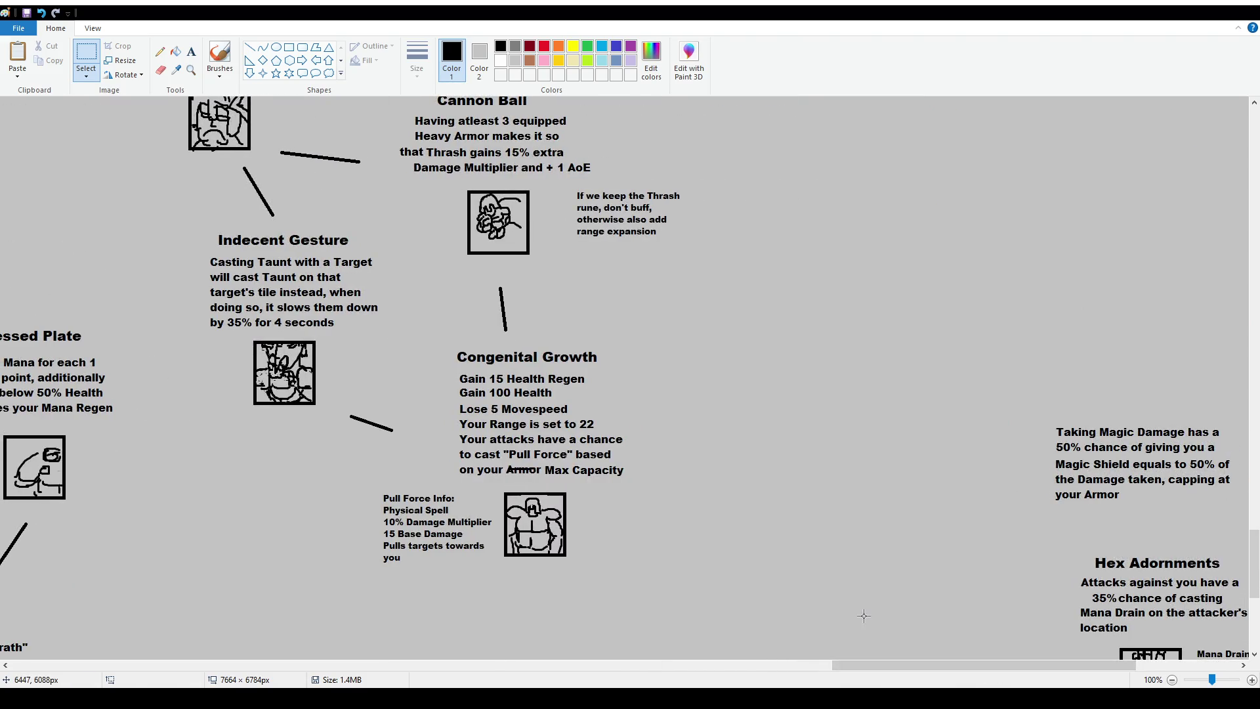
pyautogui.keyDown('ctrl'); pyautogui.scroll(-1, 876, 469); pyautogui.keyUp('ctrl')
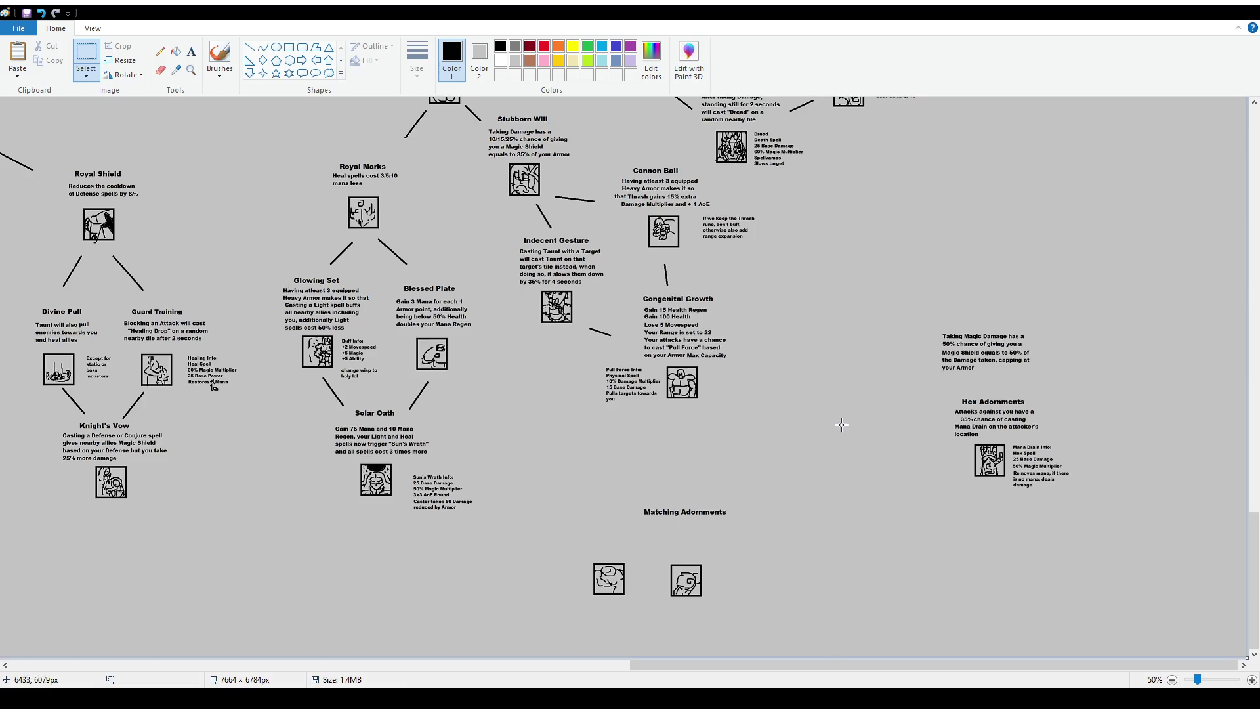
# Scroll and pan around the canvas to review the tree's upper and left branches
pyautogui.scroll(2, 996, 435)
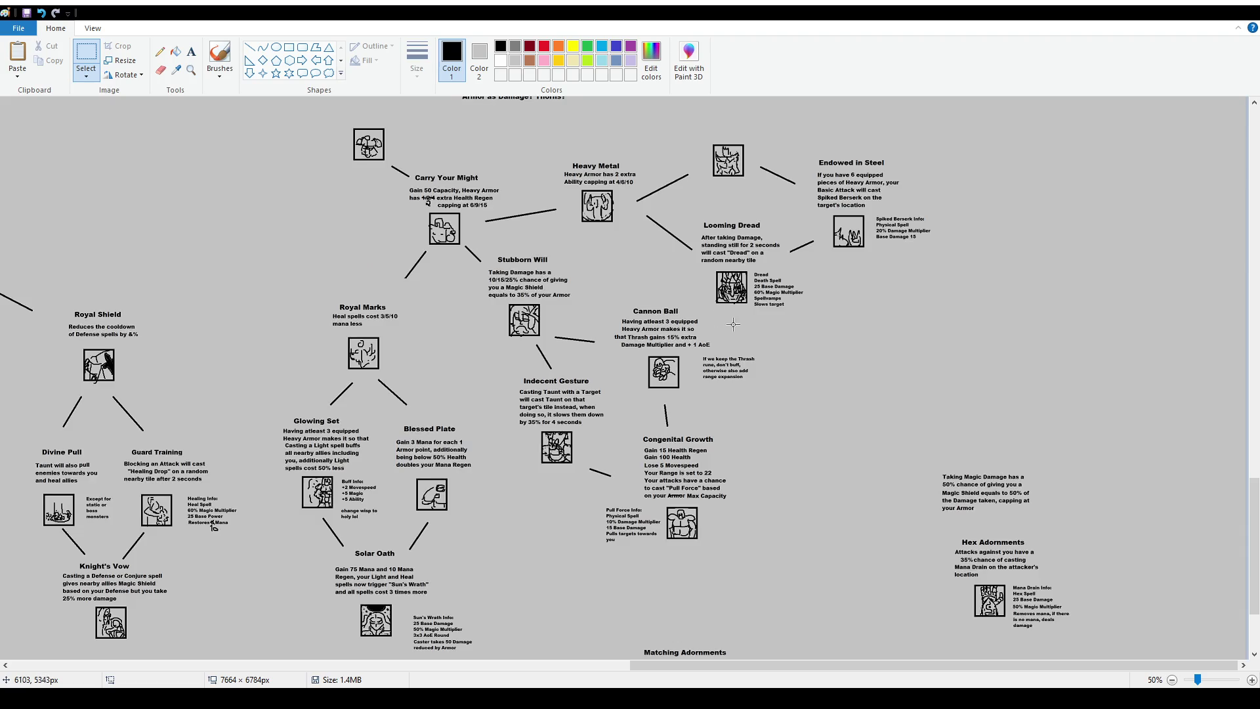
pyautogui.scroll(3, 757, 337)
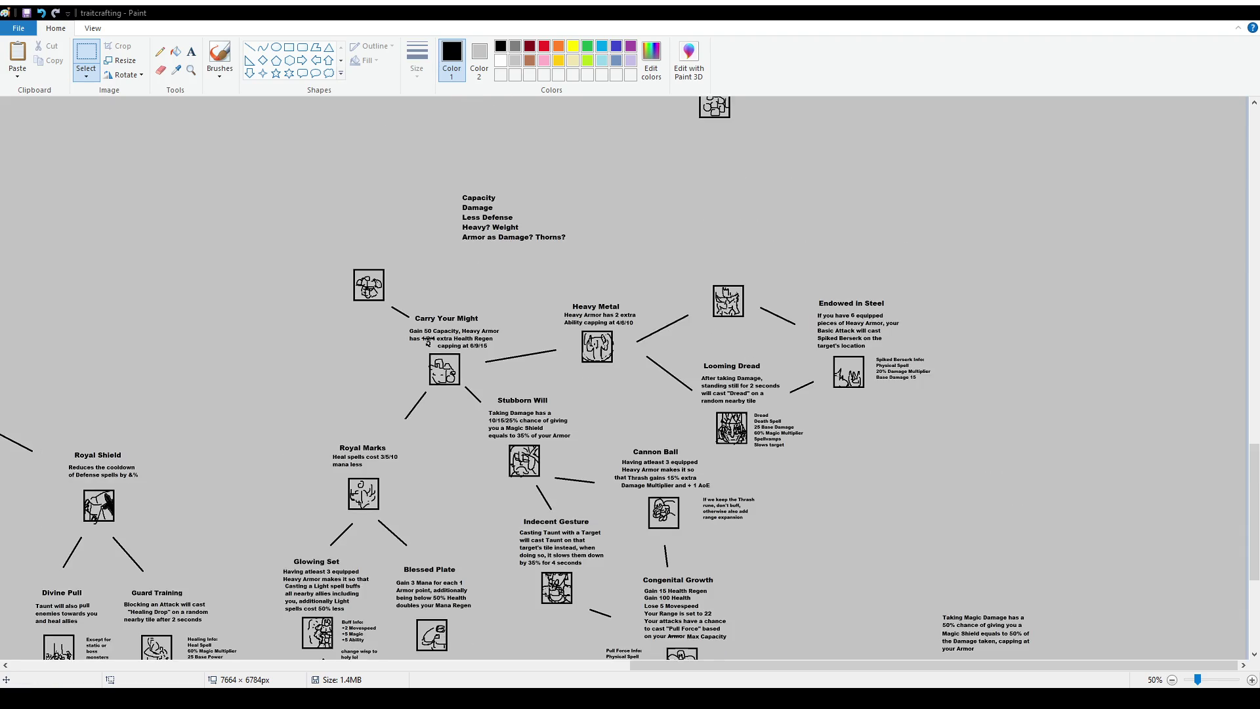
pyautogui.scroll(5, 735, 338)
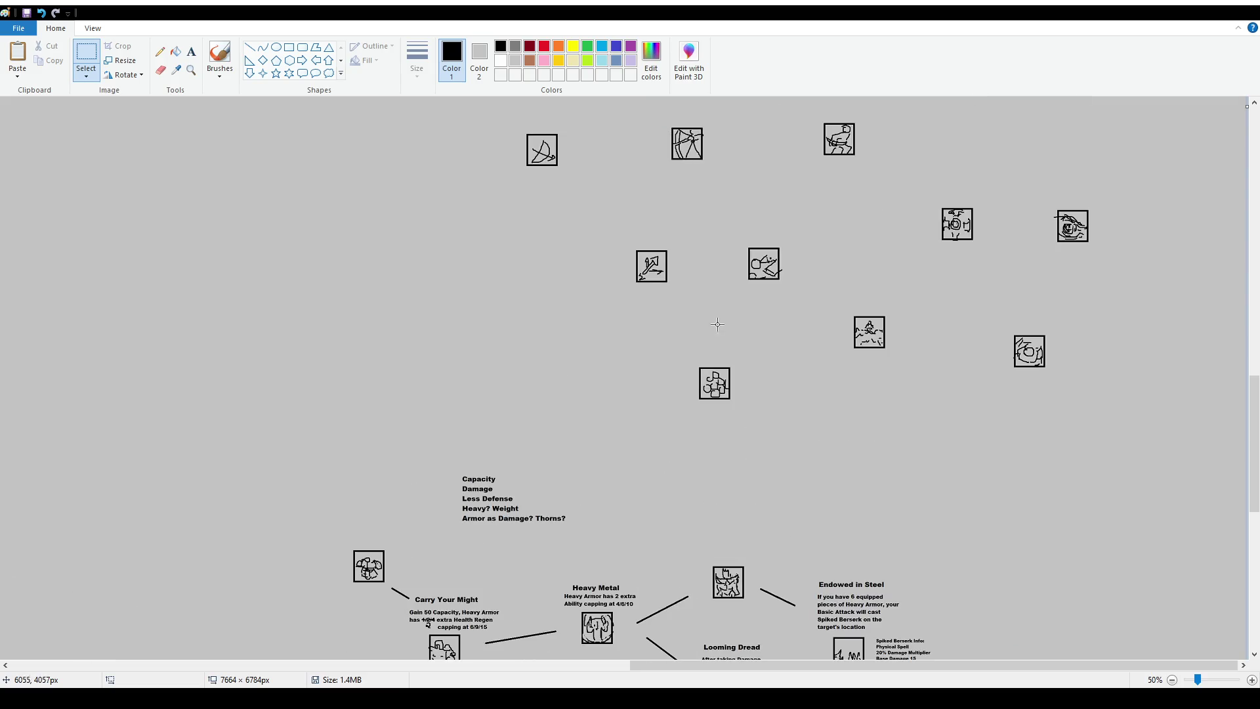
pyautogui.moveTo(682, 664); pyautogui.dragTo(15, 654)
pyautogui.scroll(5, 541, 412)
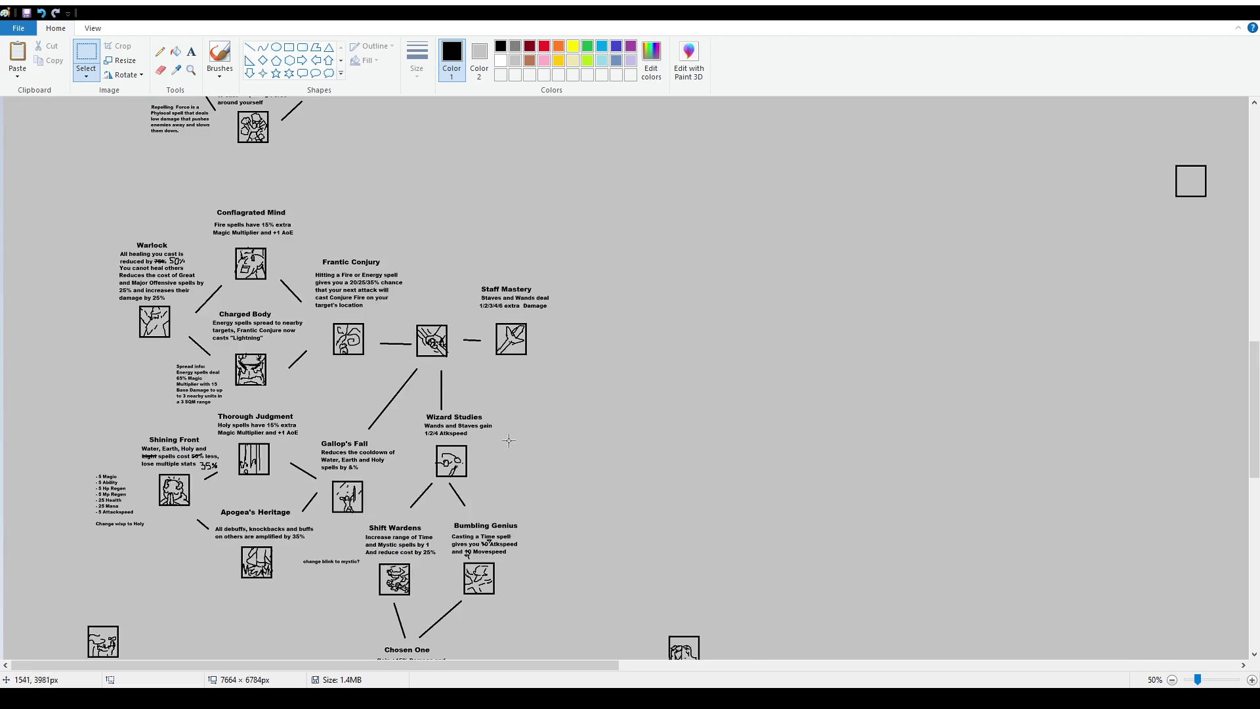
pyautogui.scroll(5, 541, 411)
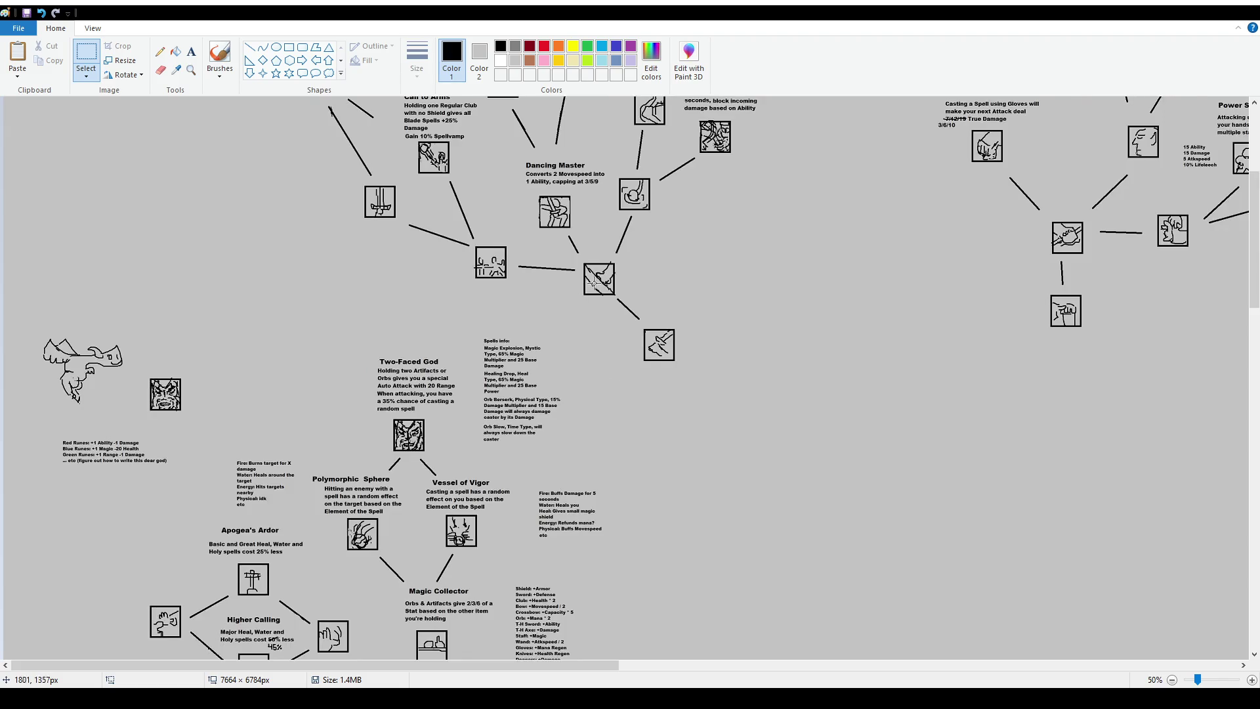
pyautogui.scroll(5, 610, 291)
pyautogui.scroll(-15, 704, 313)
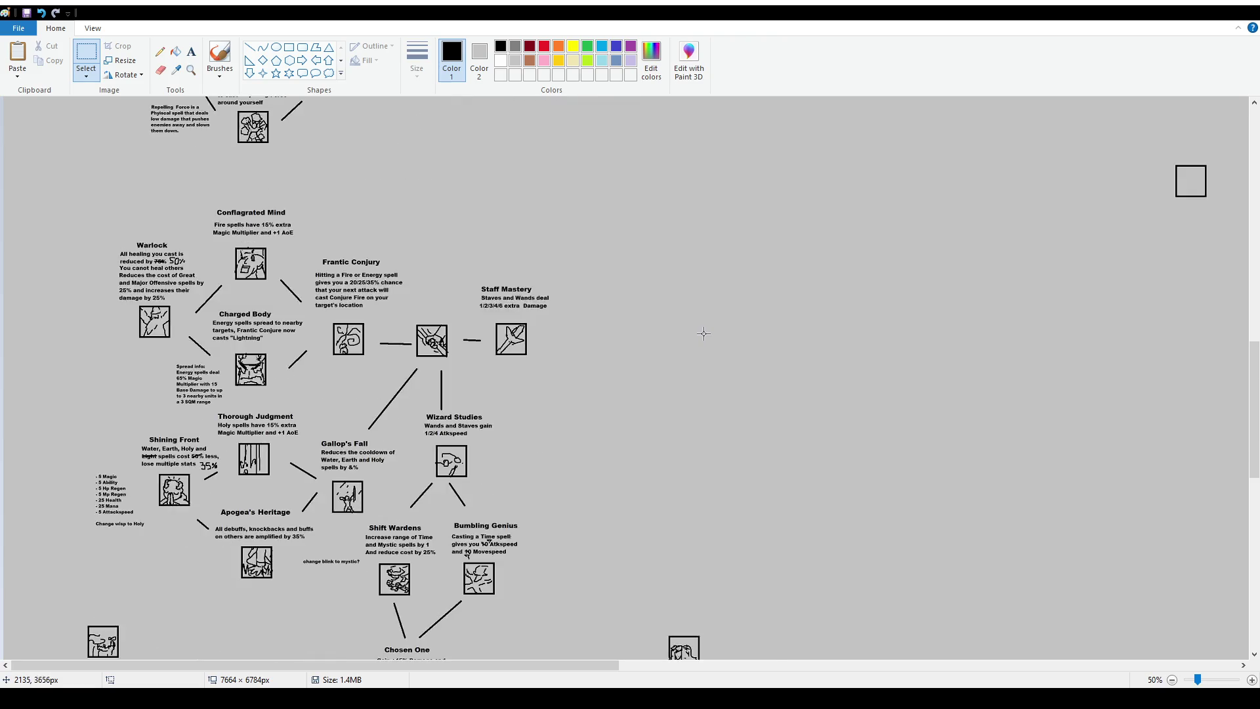
pyautogui.scroll(-5, 703, 334)
pyautogui.moveTo(563, 667); pyautogui.dragTo(1184, 672)
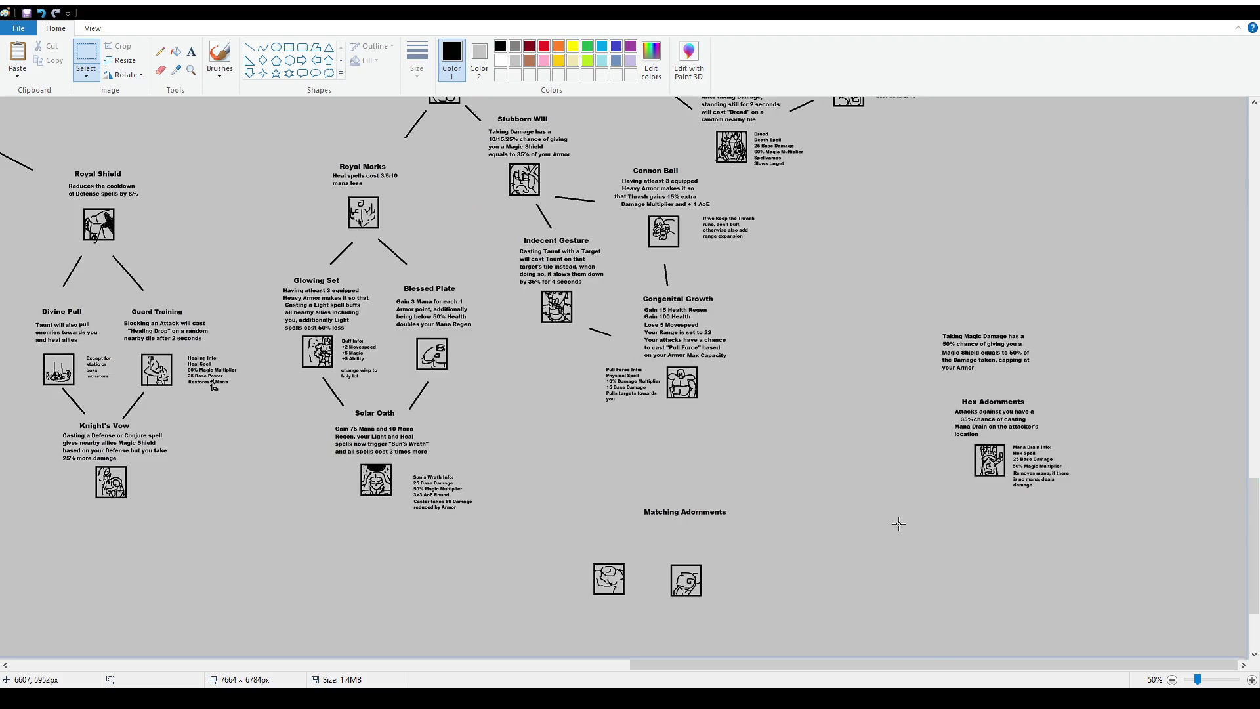
# Survey the Dual Wielding, Parry, Unnatural Flow and Drunk Stance branches, then pick the Brushes tool
pyautogui.scroll(7, 898, 523)
pyautogui.scroll(12, 898, 523)
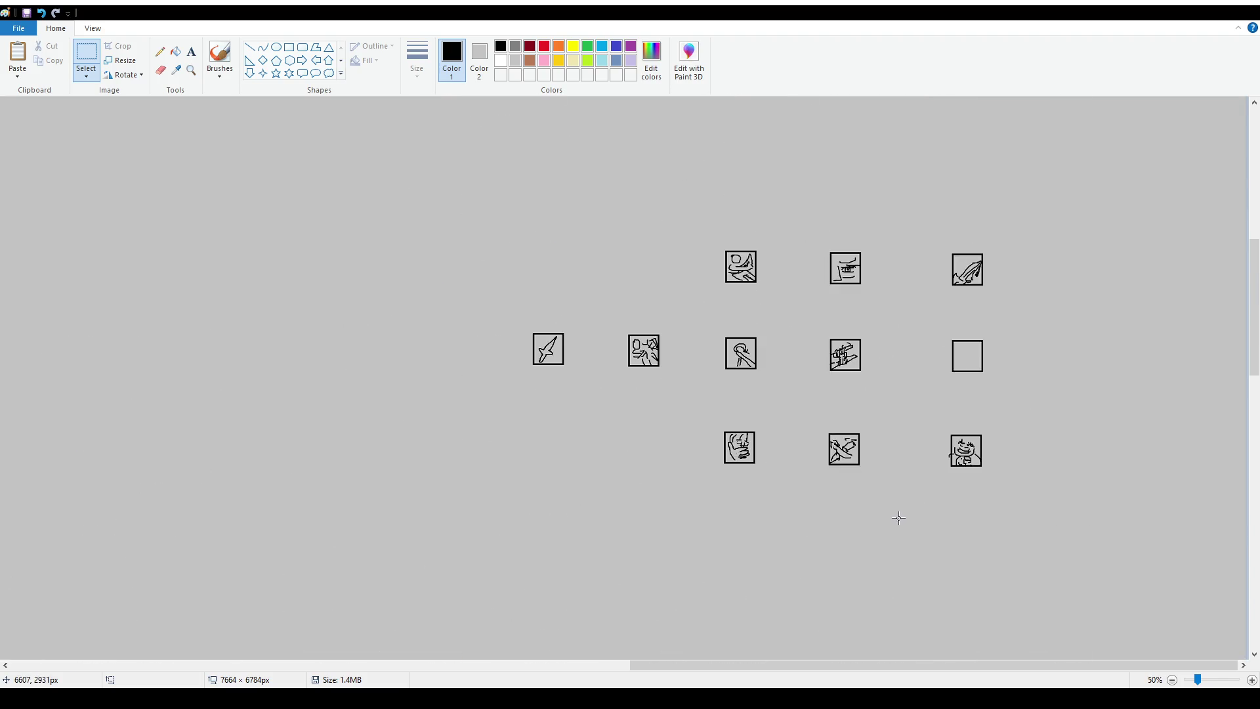
pyautogui.moveTo(908, 671); pyautogui.dragTo(781, 671)
pyautogui.scroll(7, 825, 509)
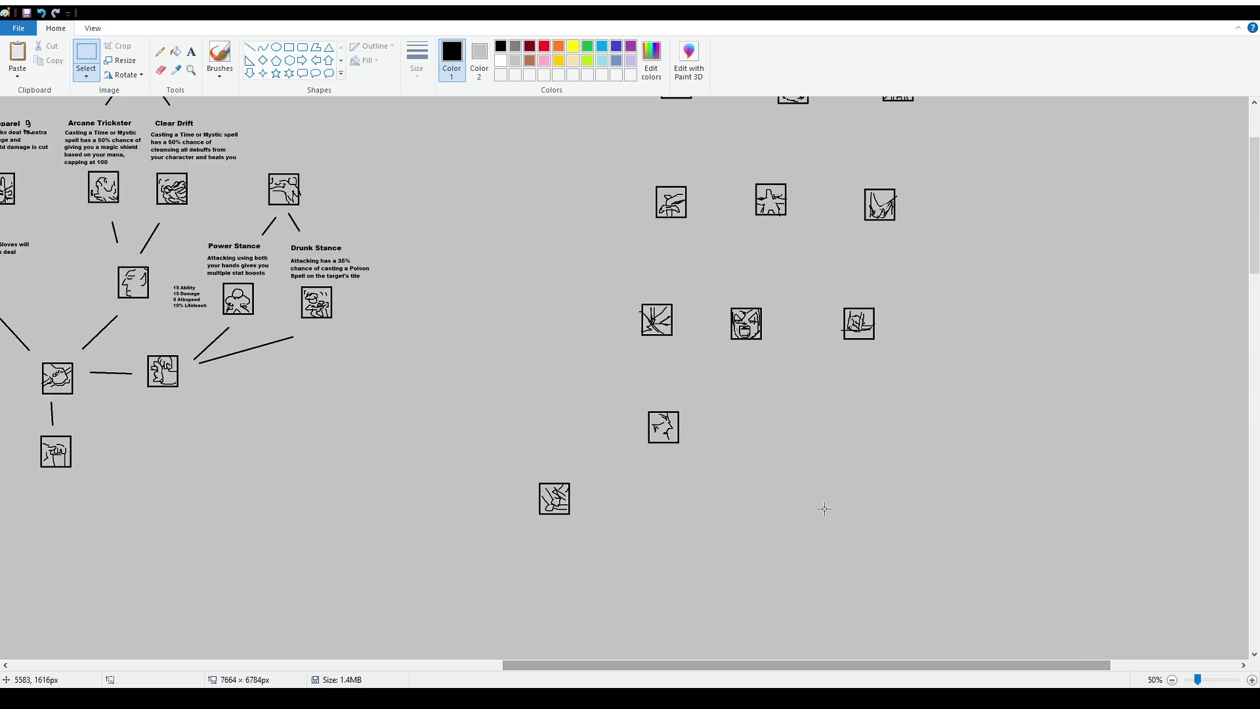
pyautogui.scroll(-2, 820, 456)
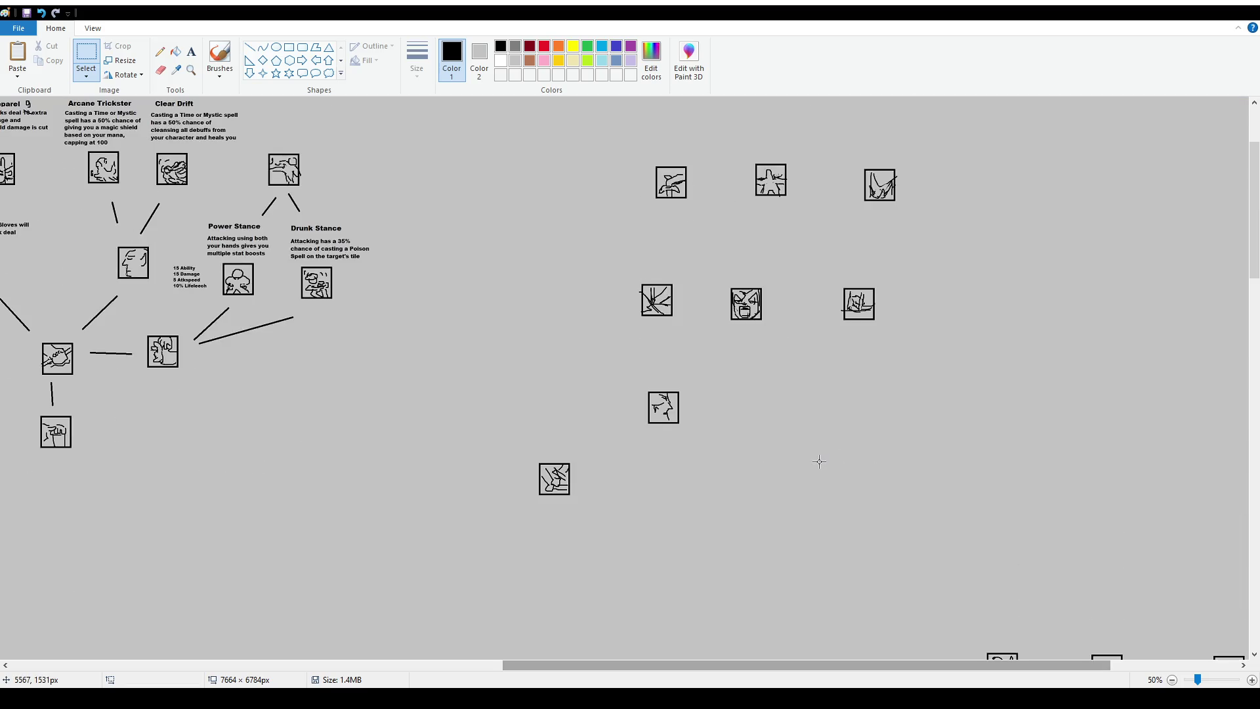
pyautogui.scroll(2, 820, 465)
pyautogui.moveTo(790, 665); pyautogui.dragTo(692, 660)
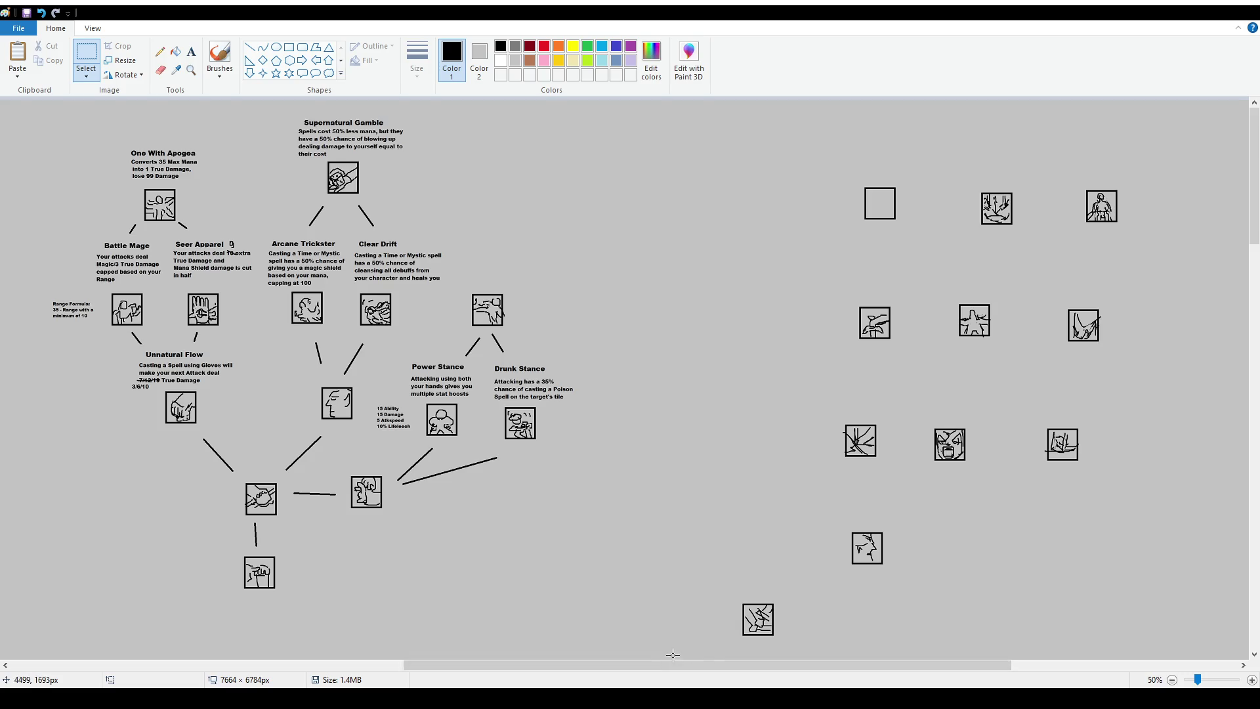
pyautogui.moveTo(796, 669)
pyautogui.mouseDown()
pyautogui.moveTo(376, 679)
pyautogui.moveTo(975, 683)
pyautogui.mouseUp()
pyautogui.scroll(-15, 1030, 400)
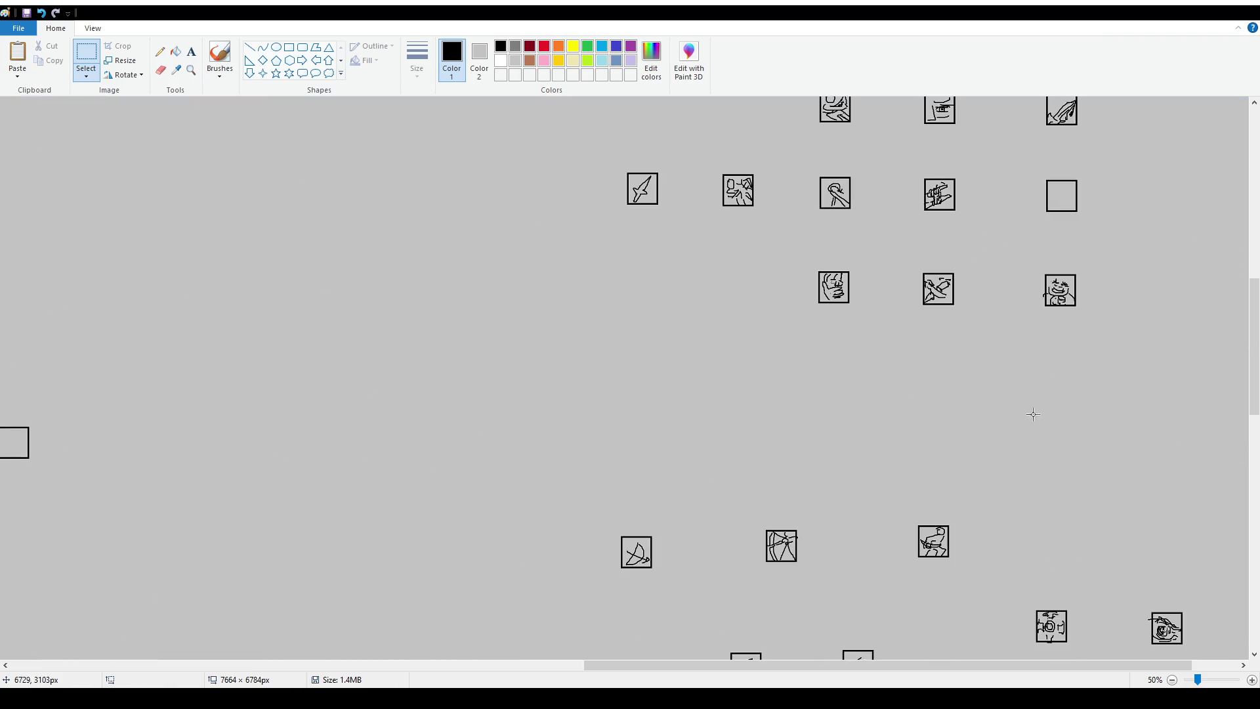
pyautogui.moveTo(912, 674)
pyautogui.mouseDown()
pyautogui.moveTo(633, 676)
pyautogui.moveTo(692, 676)
pyautogui.mouseUp()
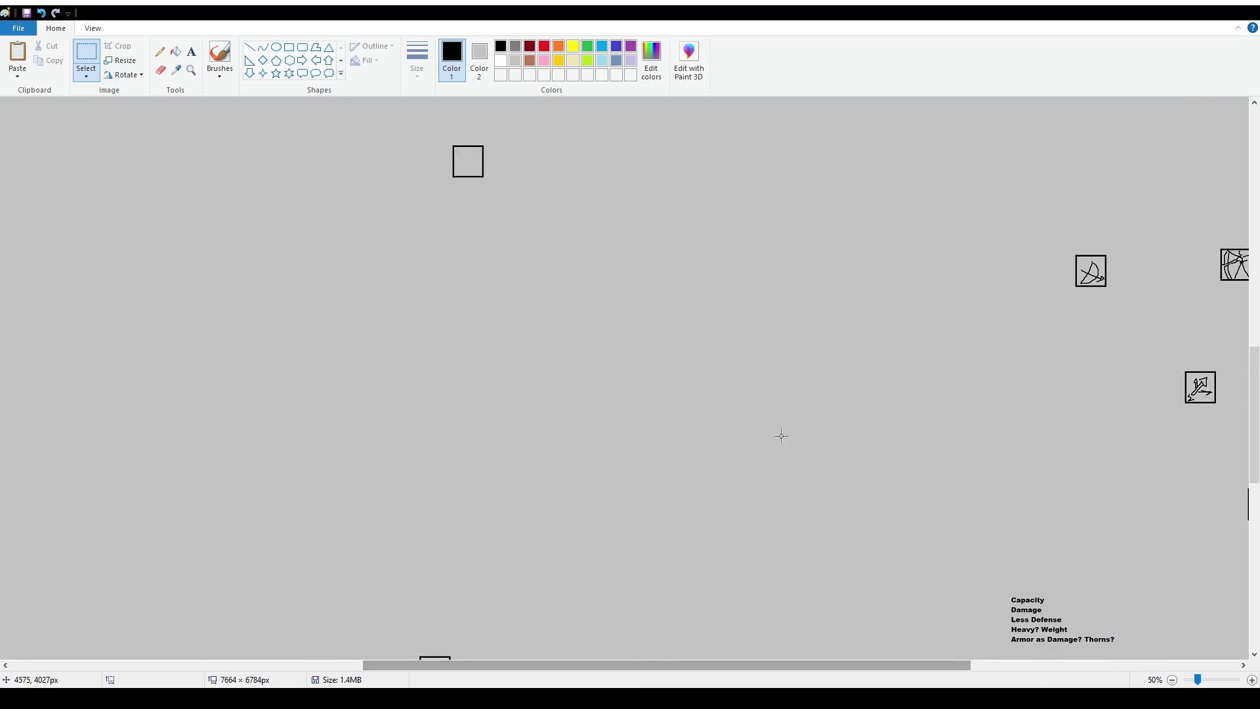
pyautogui.scroll(-10, 923, 458)
pyautogui.hscroll(10, 924, 458)
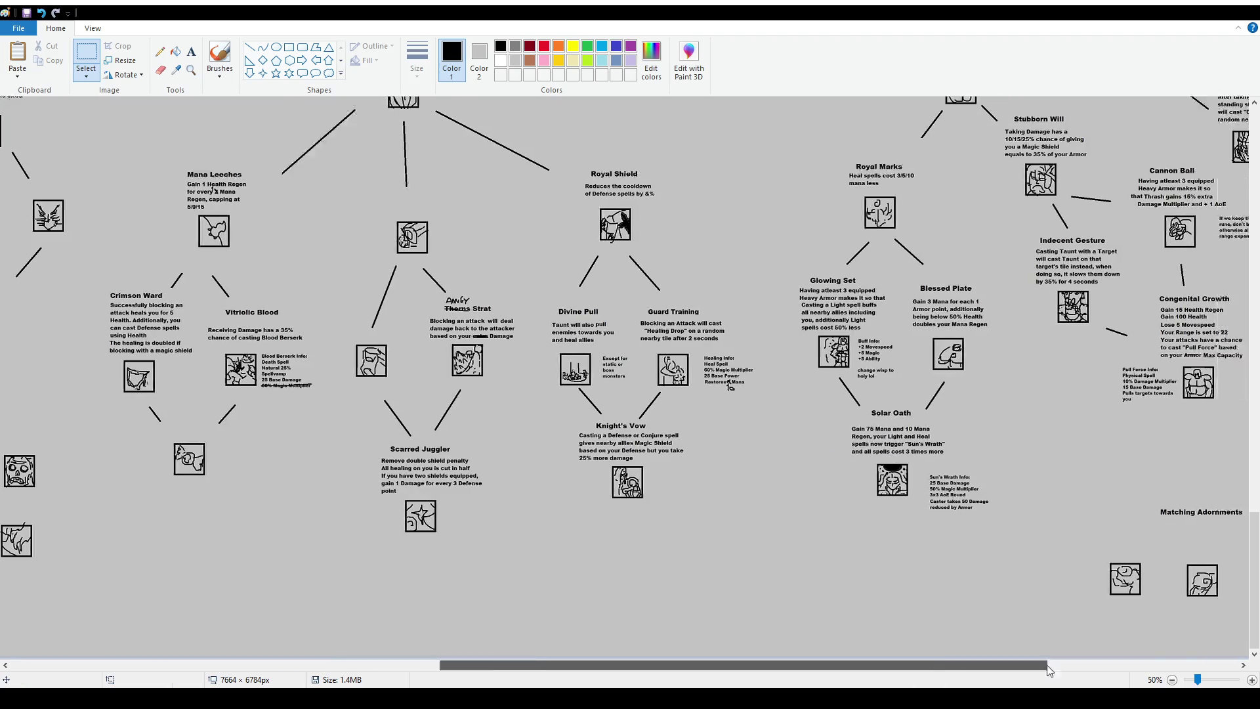
pyautogui.scroll(3, 898, 514)
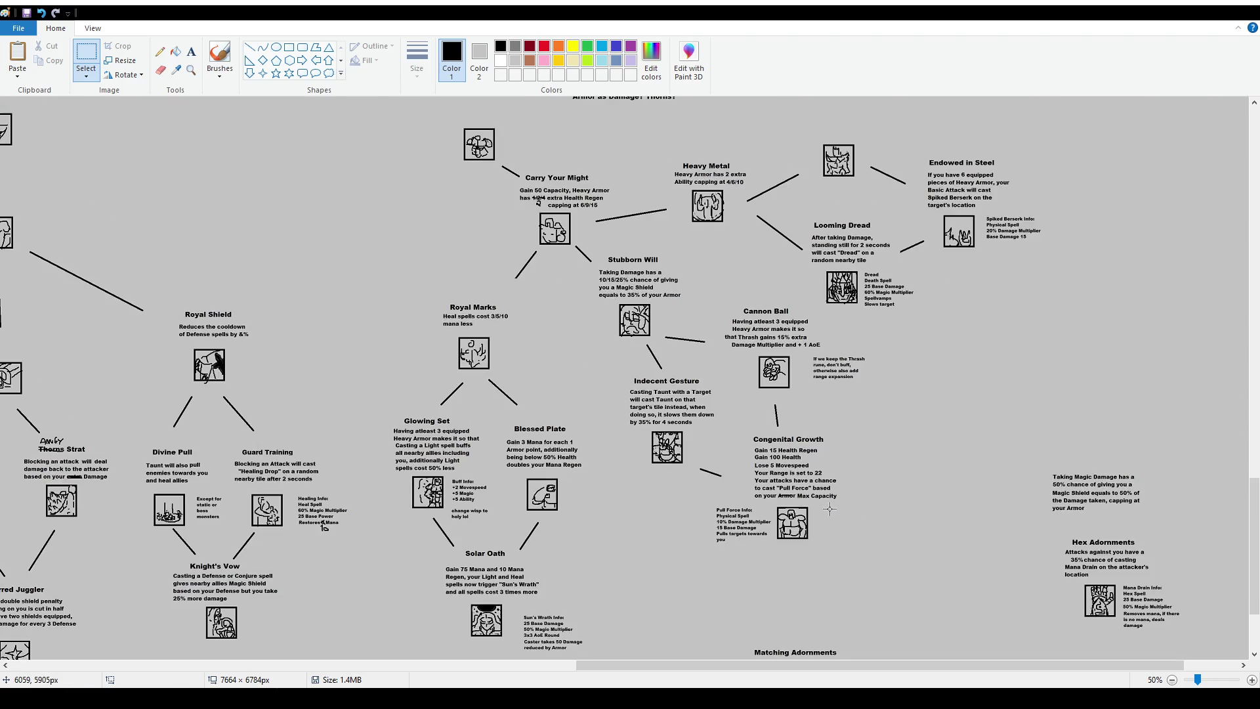
pyautogui.click(220, 58)
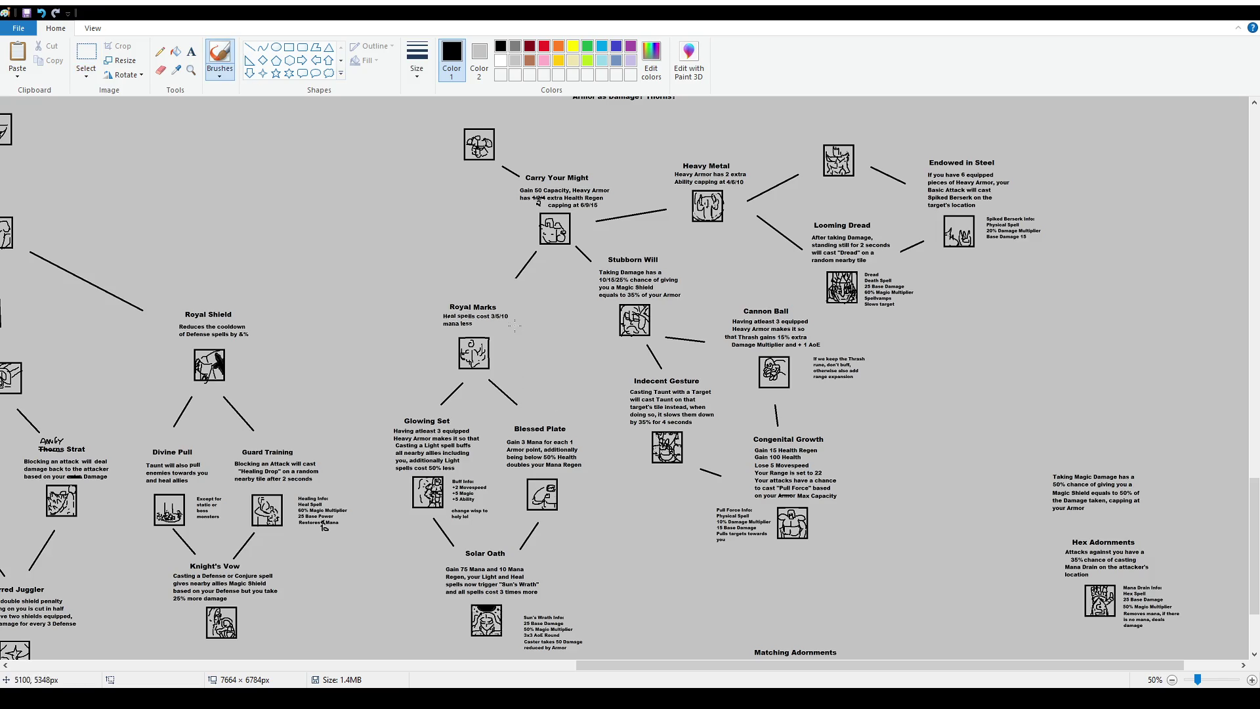
pyautogui.moveTo(782, 663); pyautogui.dragTo(281, 663)
pyautogui.scroll(20, 744, 370)
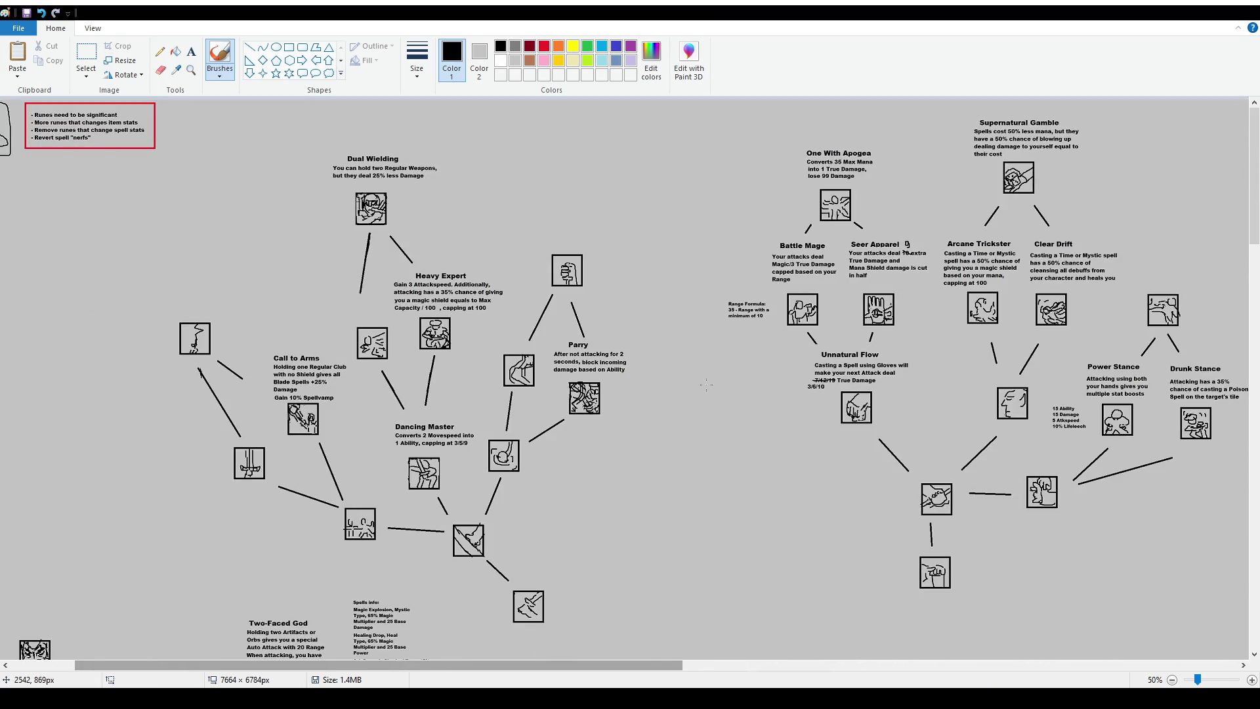
pyautogui.moveTo(494, 667); pyautogui.dragTo(677, 668)
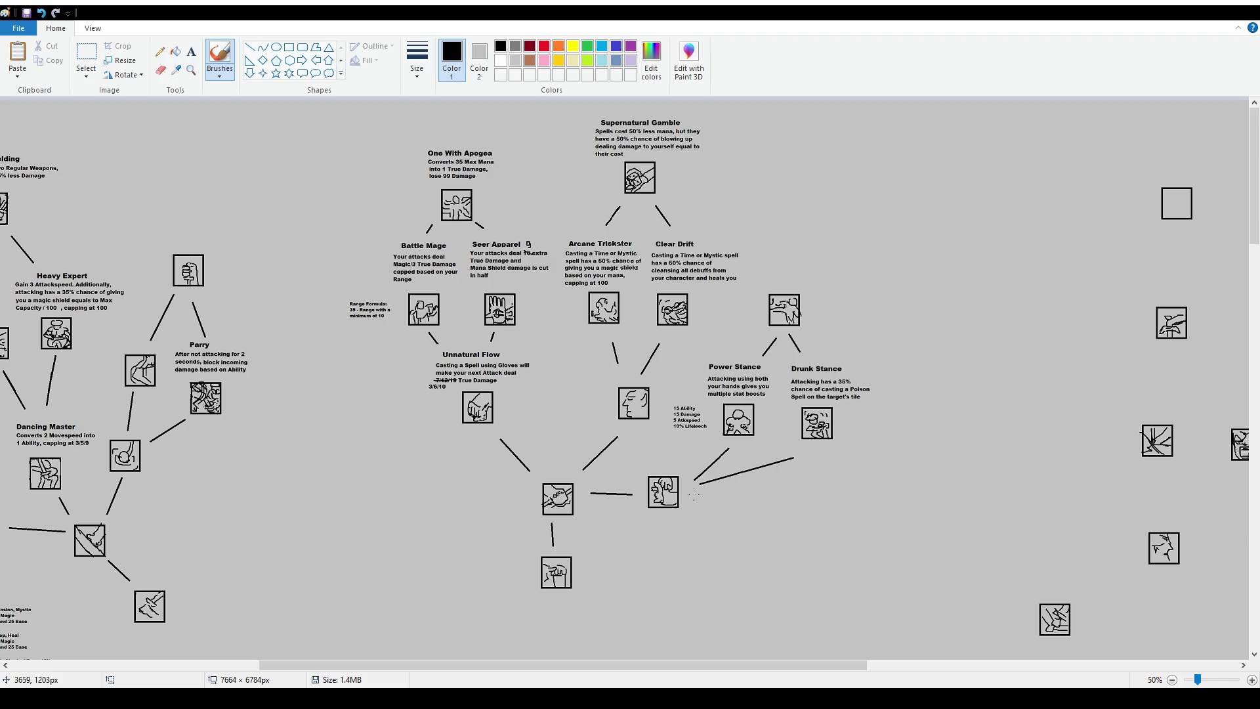
pyautogui.moveTo(465, 391)
pyautogui.mouseDown()
pyautogui.moveTo(512, 444)
pyautogui.moveTo(507, 485)
pyautogui.mouseUp()
pyautogui.hotkey('ctrl', 'z')
pyautogui.moveTo(361, 236)
pyautogui.mouseDown()
pyautogui.moveTo(389, 457)
pyautogui.moveTo(524, 632)
pyautogui.moveTo(550, 389)
pyautogui.moveTo(479, 117)
pyautogui.moveTo(376, 214)
pyautogui.mouseUp()
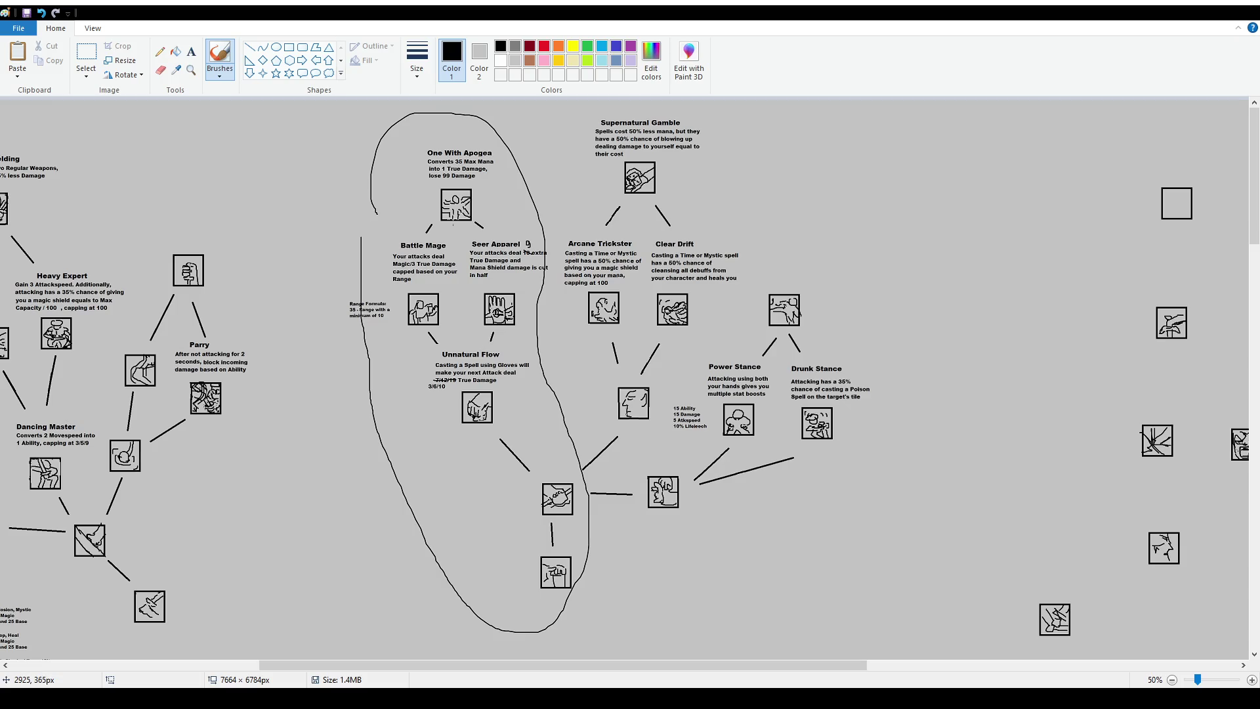
pyautogui.hotkey('ctrl', 'z')
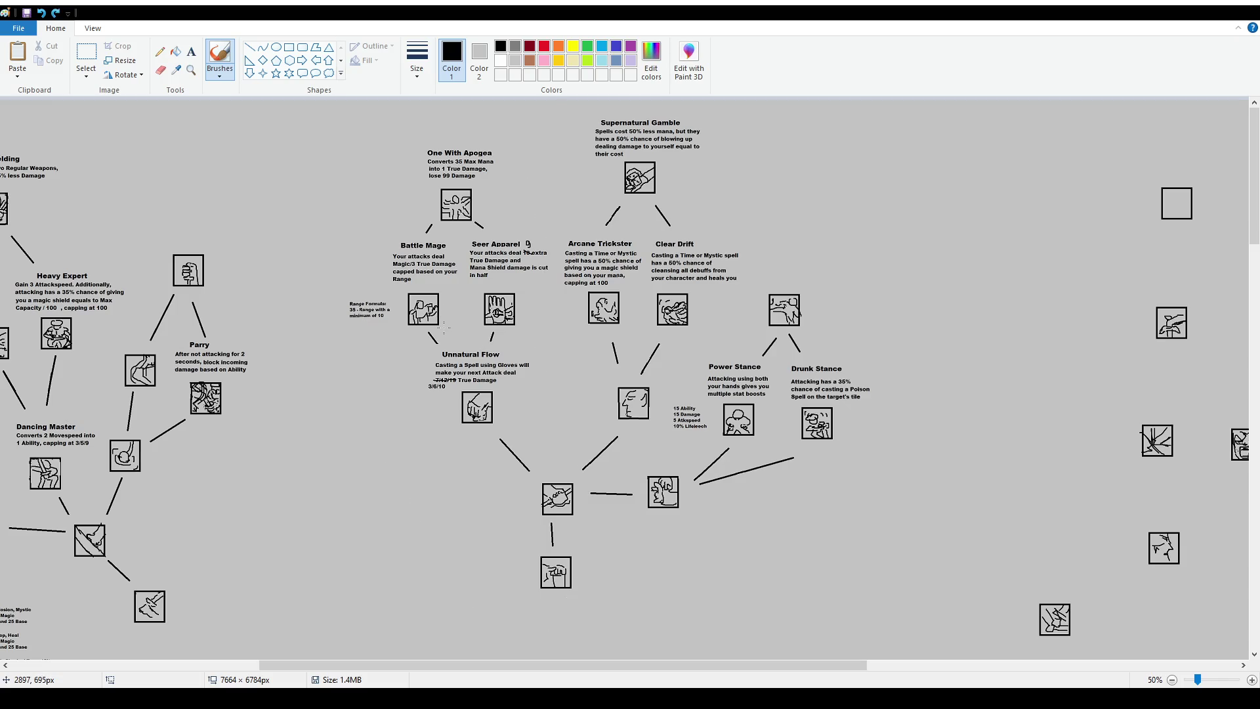
pyautogui.keyDown('ctrl'); pyautogui.scroll(1, 445, 326); pyautogui.keyUp('ctrl')
pyautogui.scroll(2, 445, 327)
pyautogui.moveTo(505, 666); pyautogui.dragTo(609, 671)
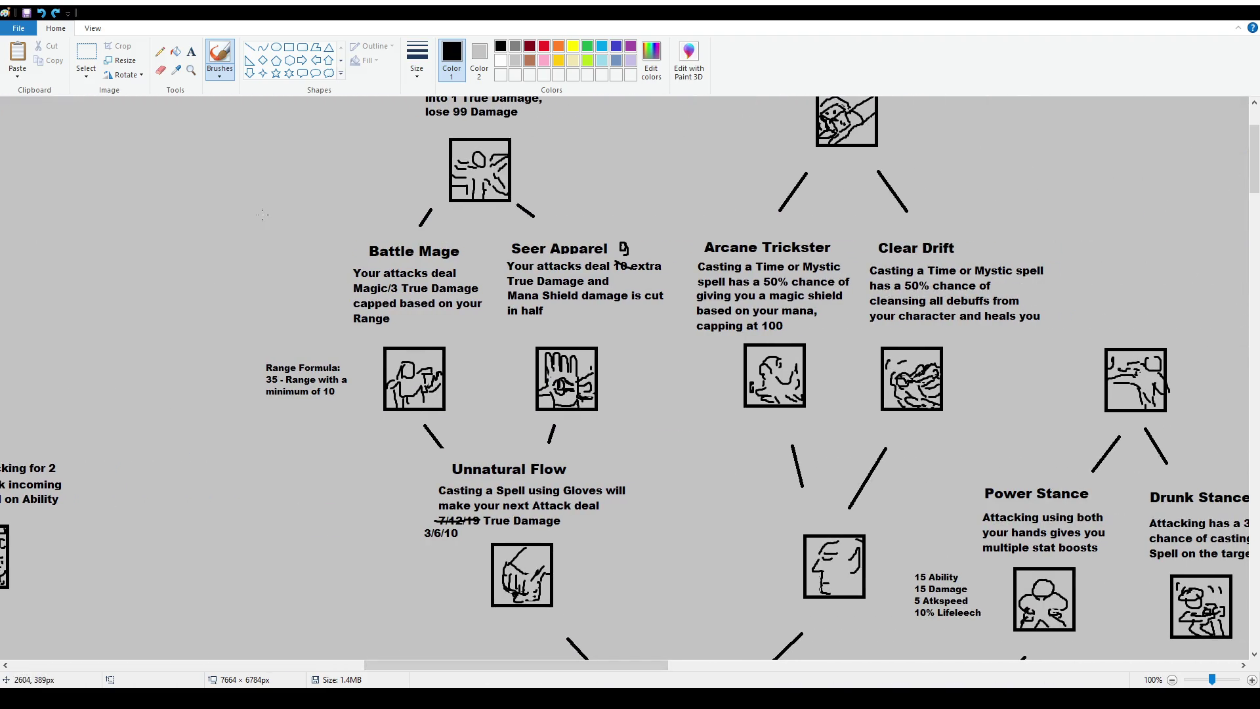
# Add a size-12 'While Using Gloves' line under the Battle Mage description
pyautogui.click(191, 51)
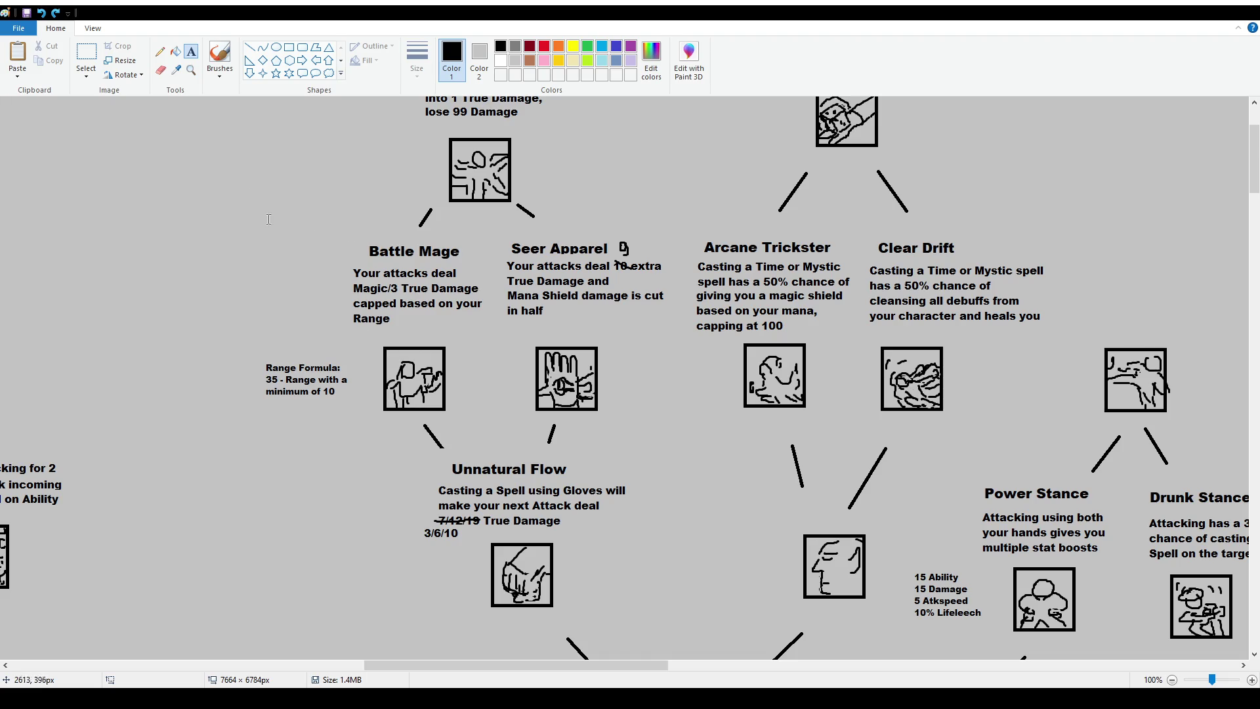
pyautogui.click(86, 56)
pyautogui.moveTo(323, 229); pyautogui.dragTo(683, 341)
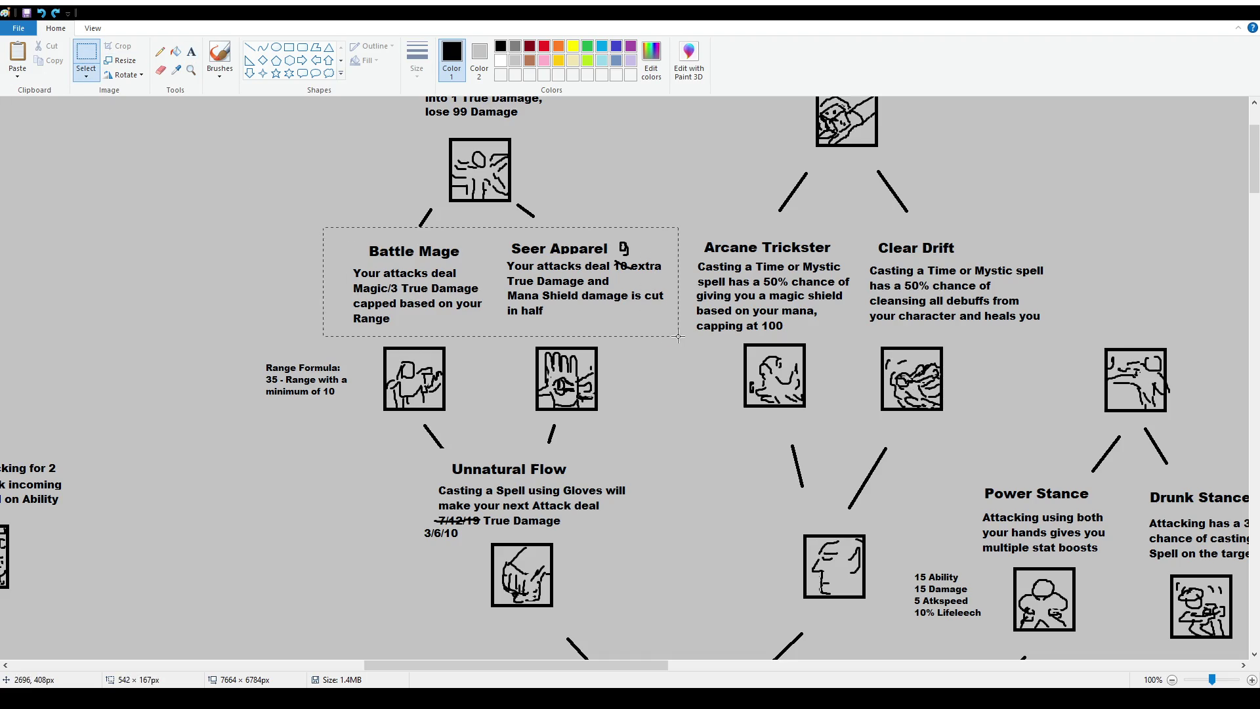
pyautogui.click(191, 51)
pyautogui.click(357, 324)
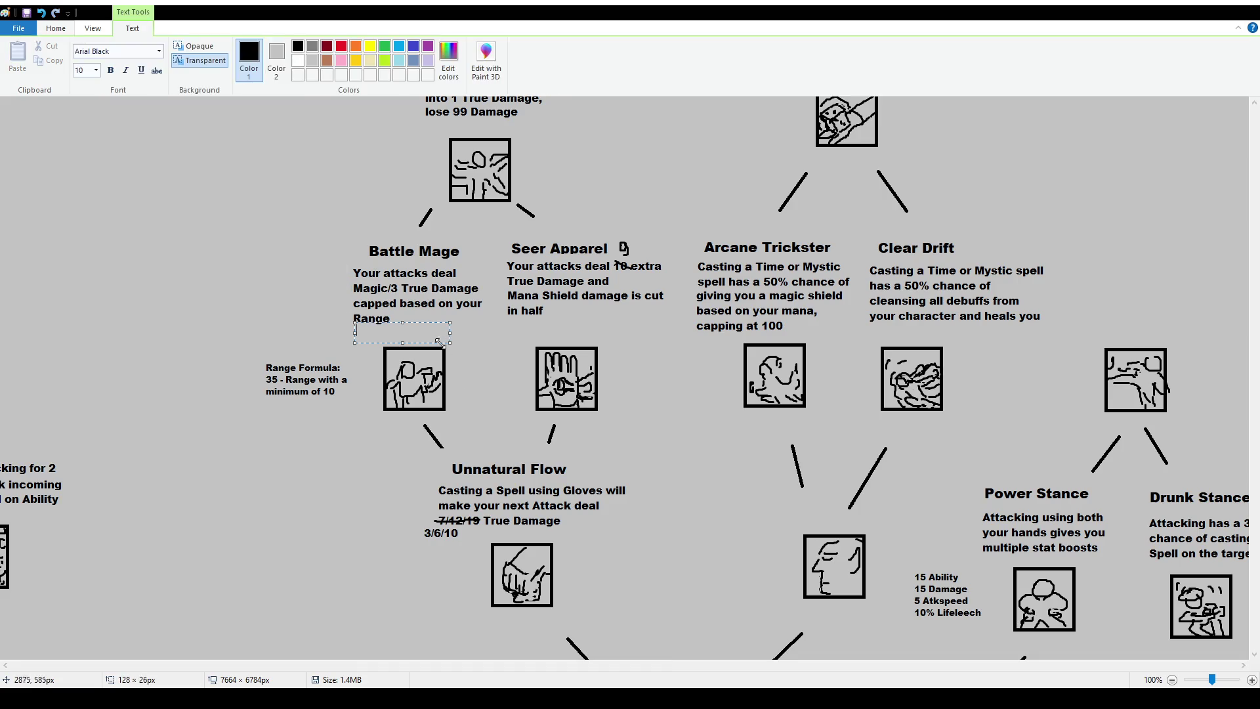
pyautogui.write('While Using Gloves')
pyautogui.hotkey('ctrl', 'a')
pyautogui.click(96, 70)
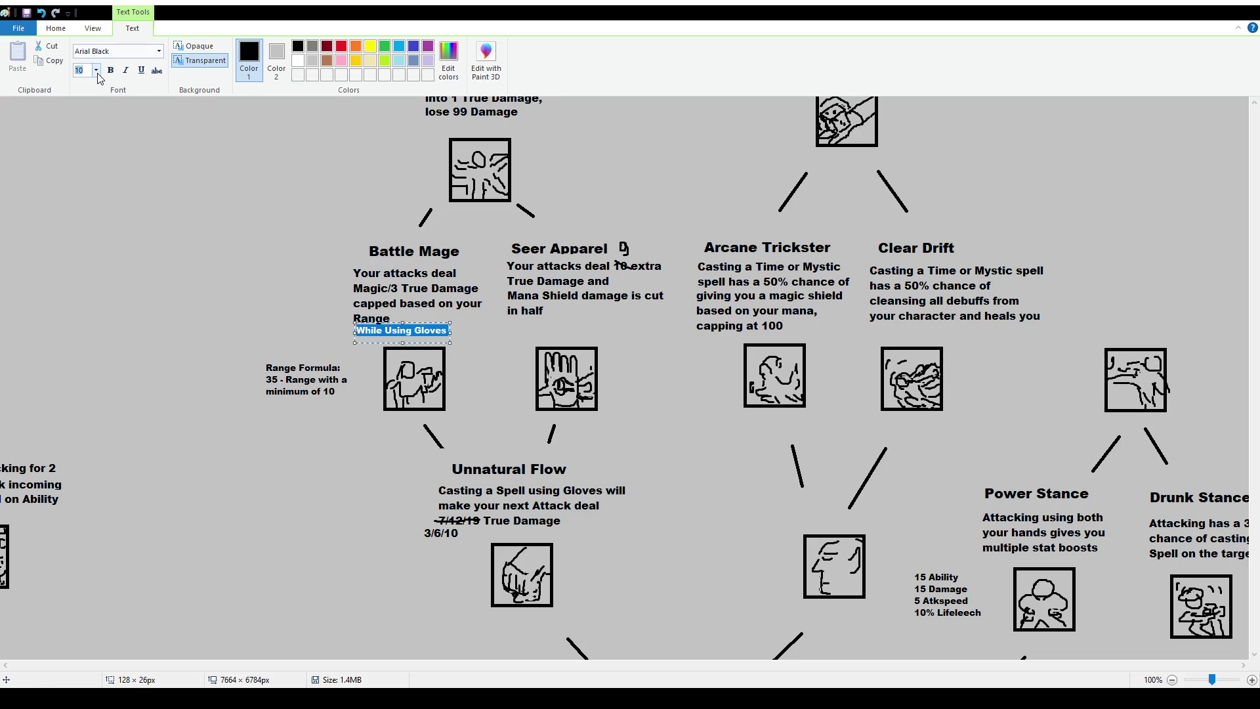
pyautogui.click(85, 135)
pyautogui.moveTo(450, 333); pyautogui.dragTo(480, 334)
pyautogui.click(86, 55)
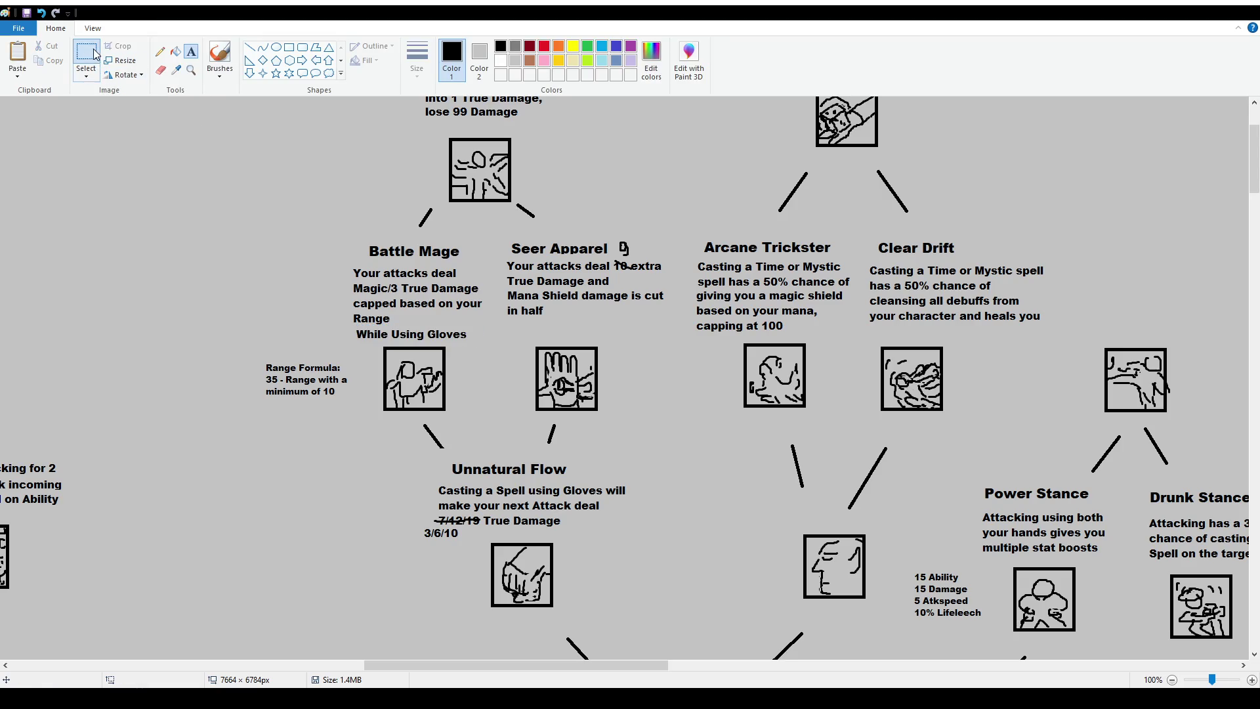
# Copy the 'While Using Gloves' line and place the copy under Seer Apparel's description
pyautogui.moveTo(356, 326); pyautogui.dragTo(478, 345)
pyautogui.hotkey('ctrl', 'c')
pyautogui.hotkey('ctrl', 'v')
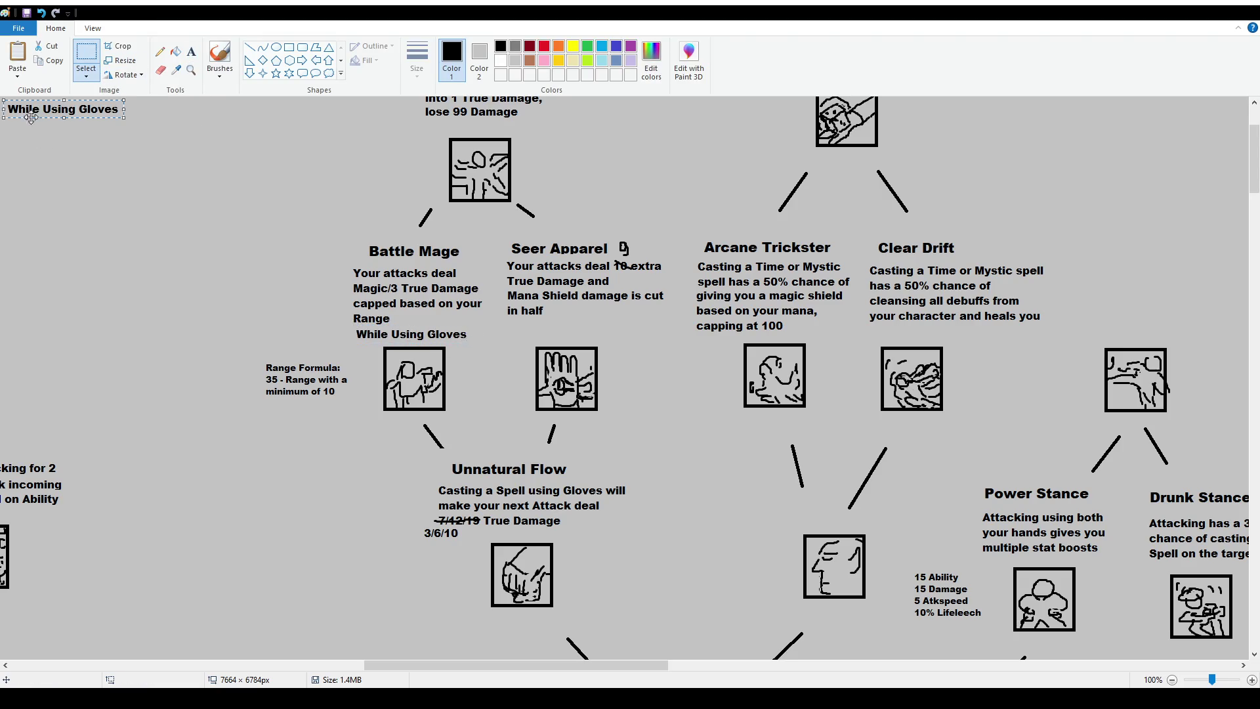
pyautogui.moveTo(45, 111)
pyautogui.mouseDown()
pyautogui.moveTo(549, 300)
pyautogui.moveTo(544, 330)
pyautogui.mouseUp()
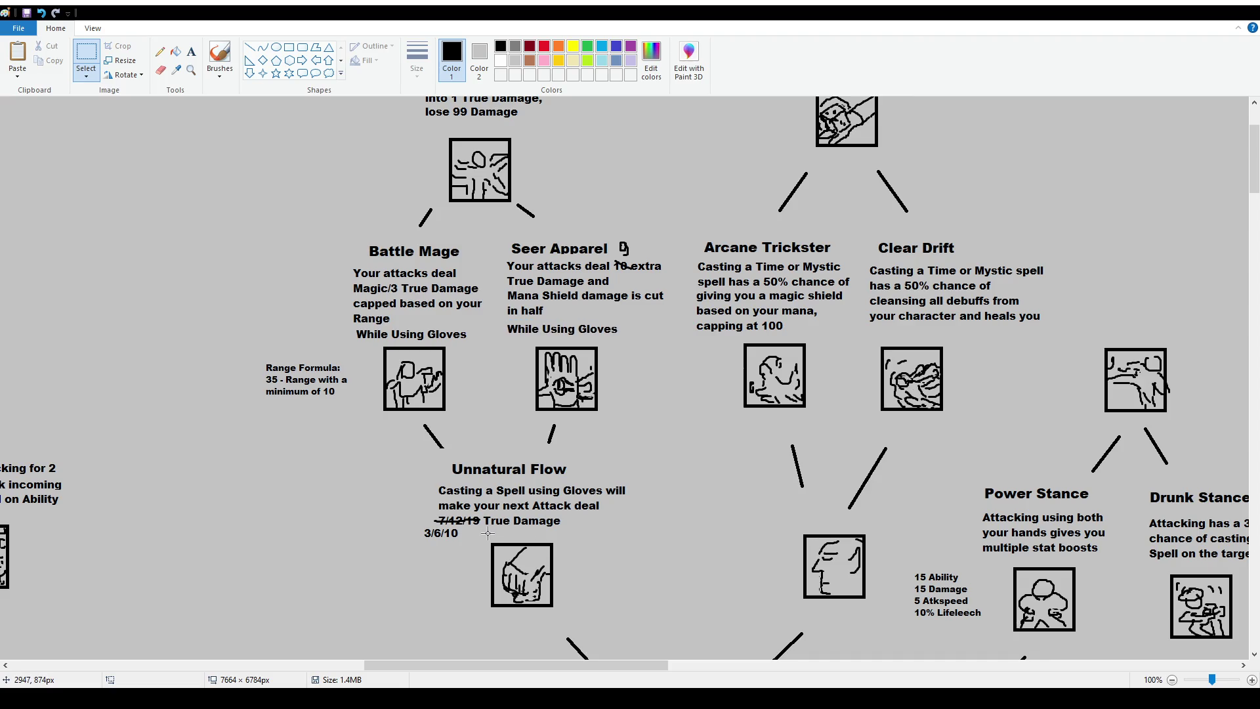
# Hand-write '100%' with the brush above the bottom central node
pyautogui.scroll(-2, 587, 477)
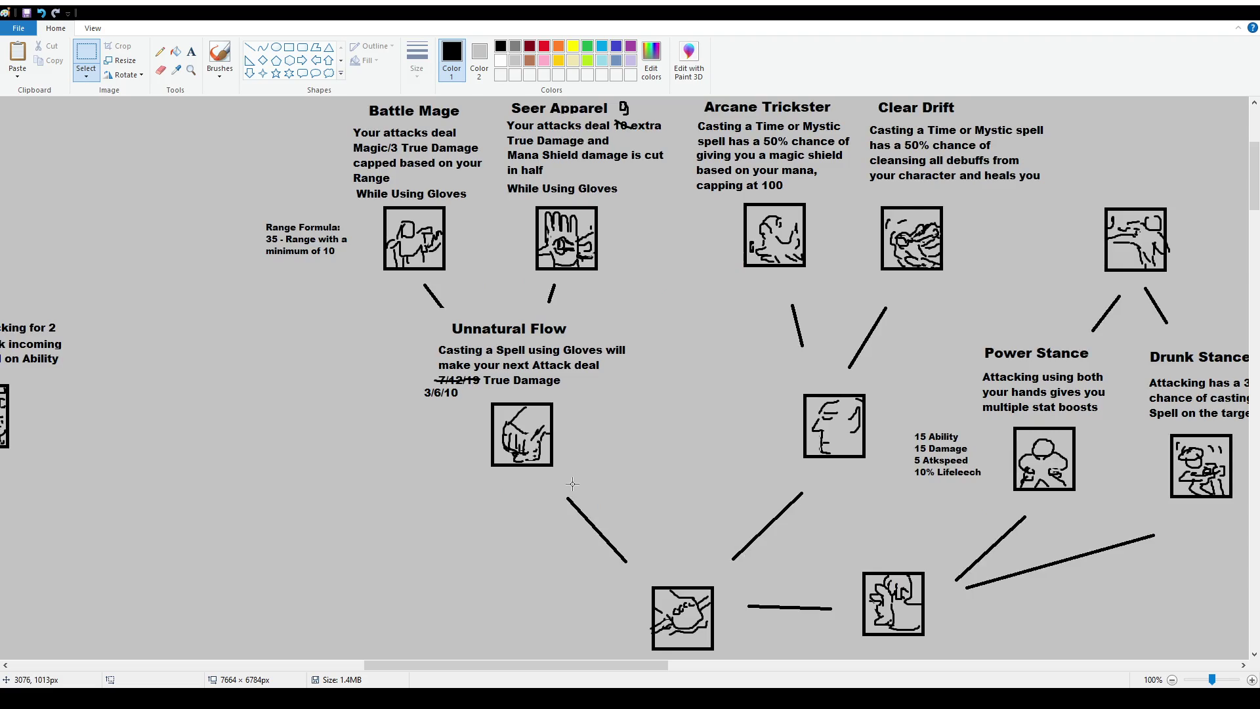
pyautogui.scroll(2, 574, 484)
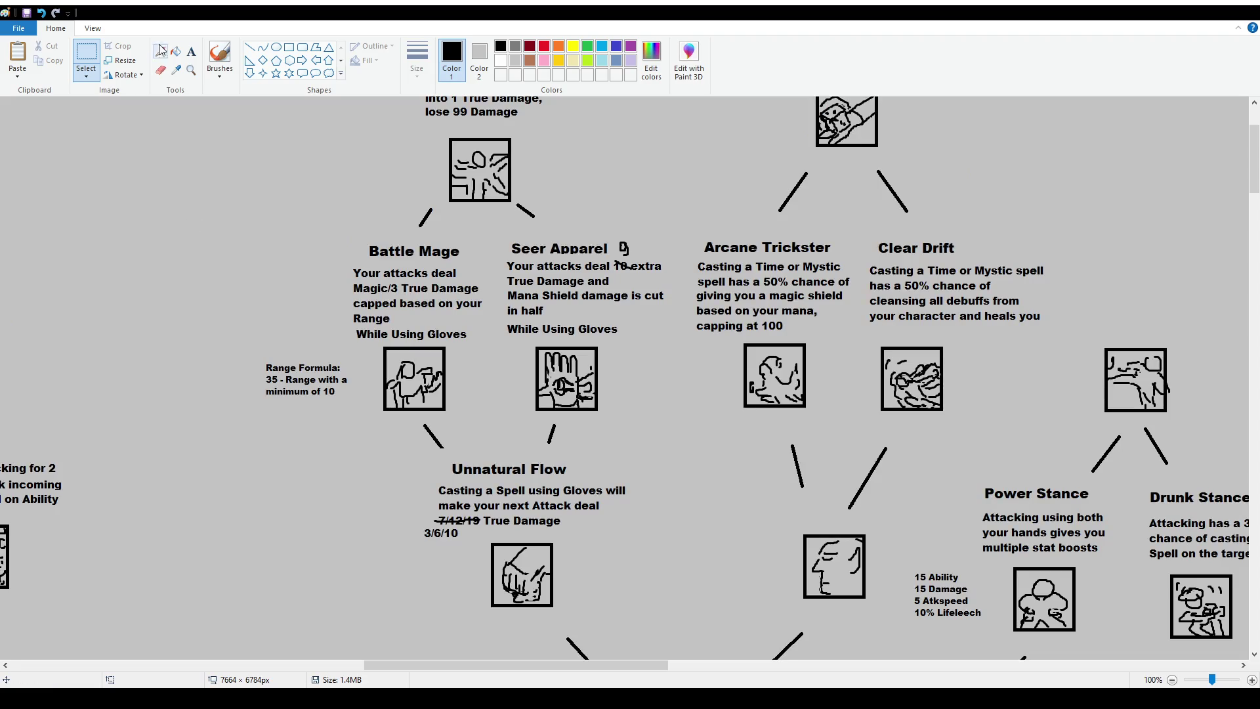
pyautogui.click(221, 58)
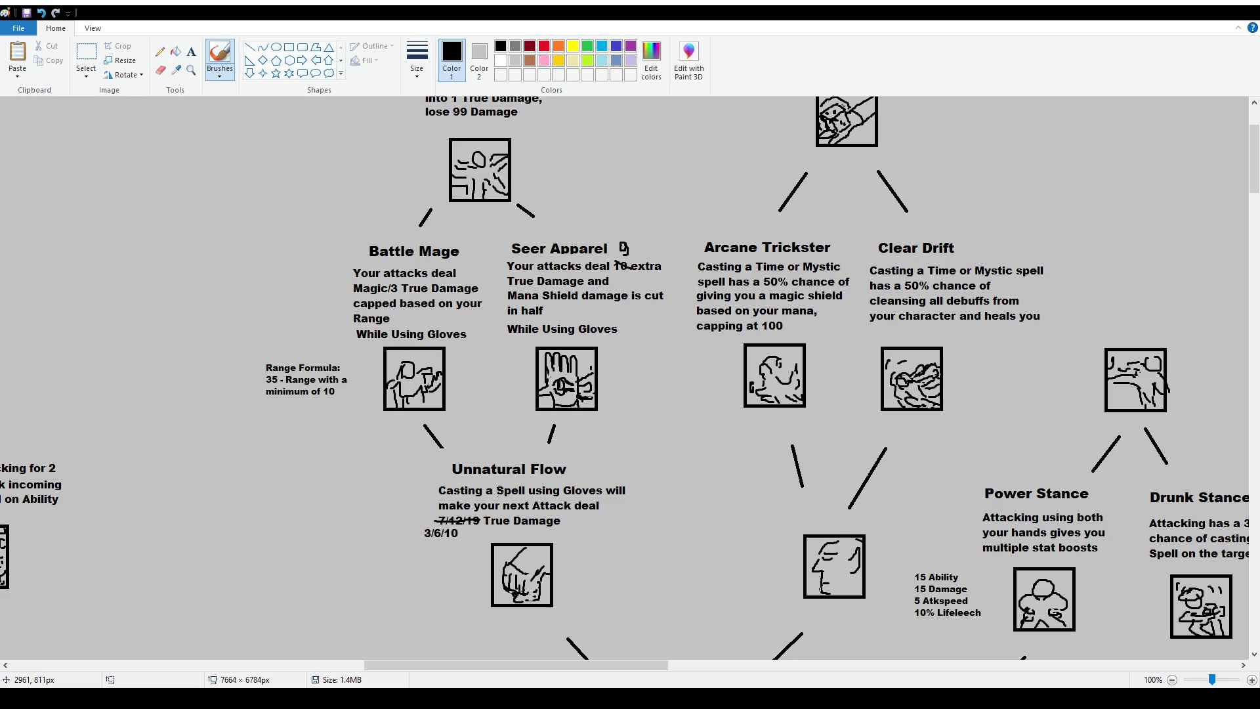
pyautogui.scroll(-4, 498, 498)
pyautogui.scroll(2, 642, 450)
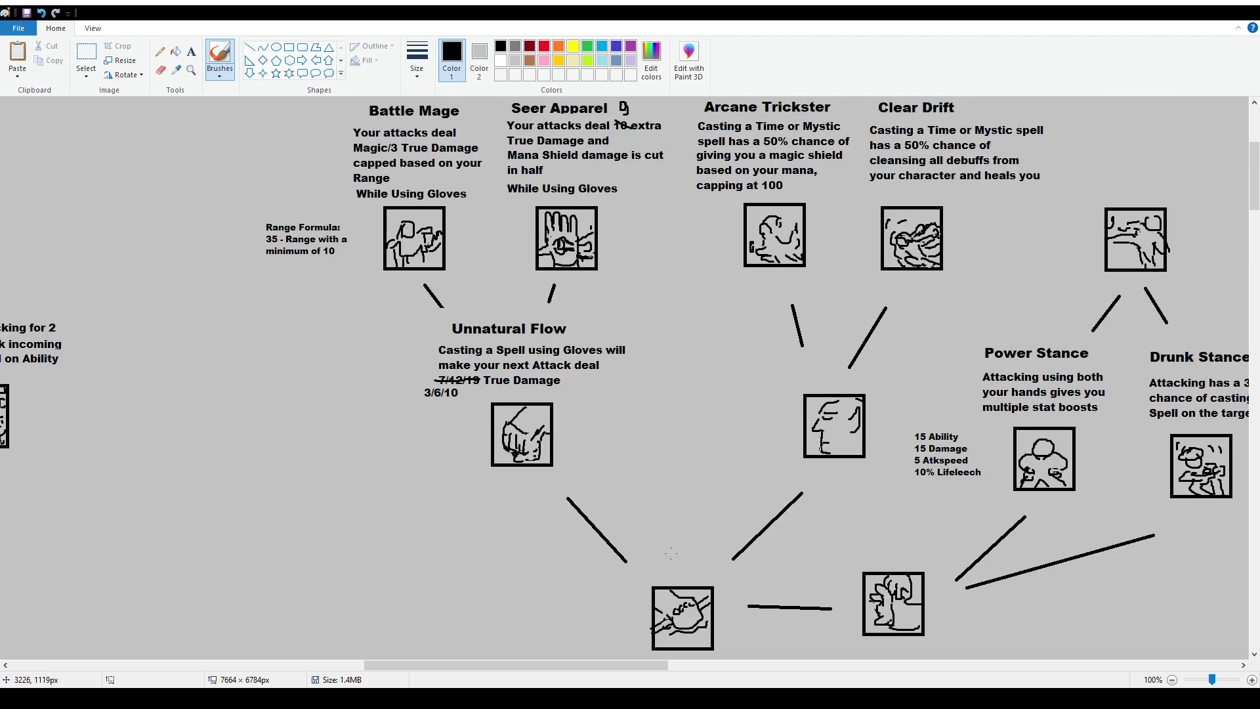
pyautogui.moveTo(665, 560); pyautogui.dragTo(694, 569)
# Try a loop around One With Apogea and an arrow to Battle Mage, undoing both
pyautogui.scroll(4, 598, 407)
pyautogui.moveTo(408, 188)
pyautogui.mouseDown()
pyautogui.moveTo(408, 348)
pyautogui.moveTo(563, 331)
pyautogui.moveTo(437, 158)
pyautogui.mouseUp()
pyautogui.hotkey('ctrl', 'z')
pyautogui.moveTo(413, 317)
pyautogui.mouseDown()
pyautogui.moveTo(320, 457)
pyautogui.moveTo(348, 447)
pyautogui.mouseUp()
pyautogui.hotkey('ctrl', 'z')
pyautogui.hotkey('ctrl', 'z')
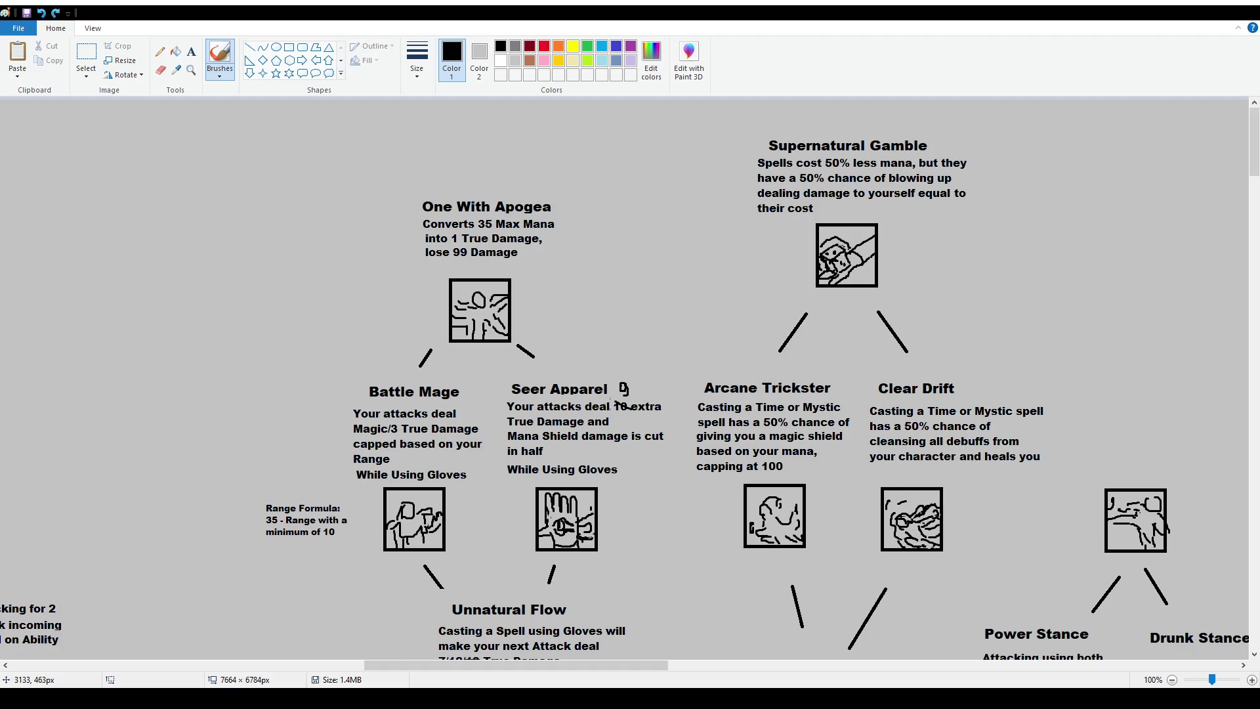
# Try loops around Seer Apparel and its Mana Shield damage line, undoing each one
pyautogui.moveTo(499, 434)
pyautogui.mouseDown()
pyautogui.moveTo(518, 464)
pyautogui.moveTo(664, 446)
pyautogui.moveTo(499, 430)
pyautogui.mouseUp()
pyautogui.hotkey('ctrl', 'z')
pyautogui.moveTo(618, 380); pyautogui.dragTo(631, 397)
pyautogui.hotkey('ctrl', 'z')
pyautogui.moveTo(497, 378)
pyautogui.mouseDown()
pyautogui.moveTo(511, 555)
pyautogui.moveTo(640, 563)
pyautogui.moveTo(670, 545)
pyautogui.moveTo(670, 378)
pyautogui.moveTo(492, 387)
pyautogui.mouseUp()
pyautogui.hotkey('ctrl', 'z')
pyautogui.moveTo(502, 431)
pyautogui.mouseDown()
pyautogui.moveTo(503, 464)
pyautogui.moveTo(657, 463)
pyautogui.moveTo(673, 426)
pyautogui.moveTo(497, 428)
pyautogui.mouseUp()
pyautogui.hotkey('ctrl', 'z')
pyautogui.hscroll(3, 631, 665)
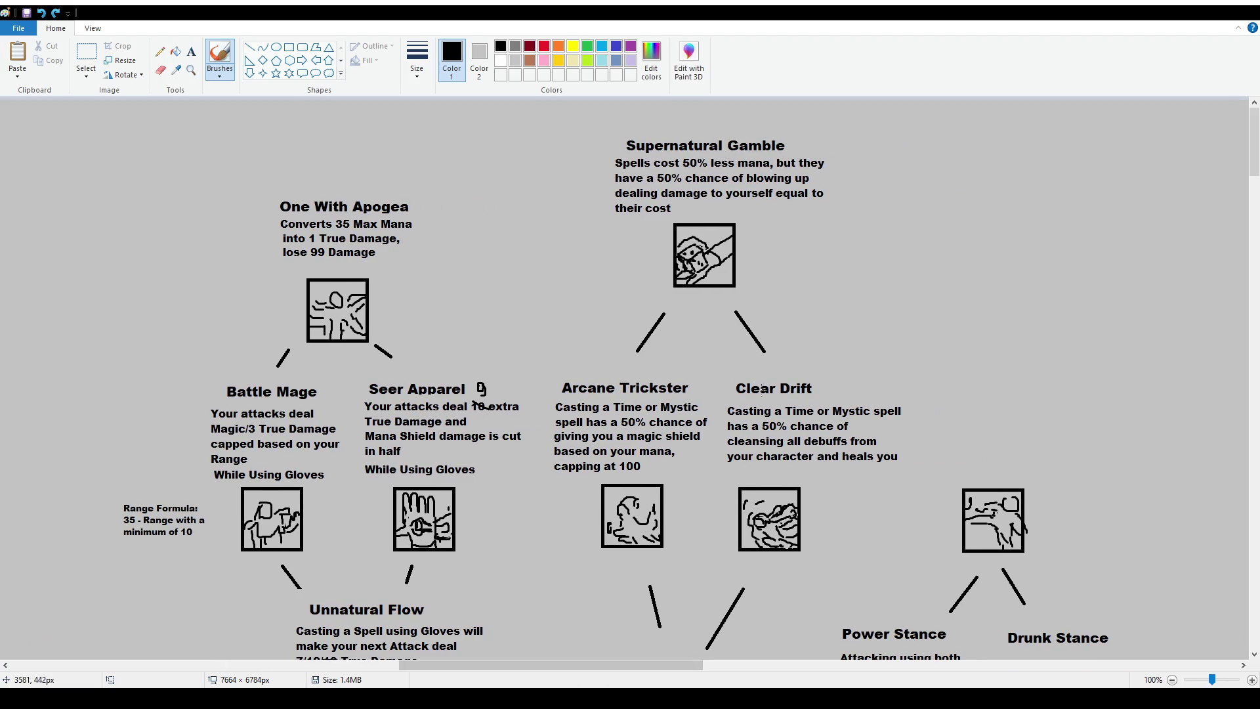
pyautogui.scroll(-4, 760, 380)
pyautogui.keyDown('ctrl'); pyautogui.scroll(-2, 736, 387); pyautogui.keyUp('ctrl')
pyautogui.keyDown('ctrl'); pyautogui.scroll(2, 722, 391); pyautogui.keyUp('ctrl')
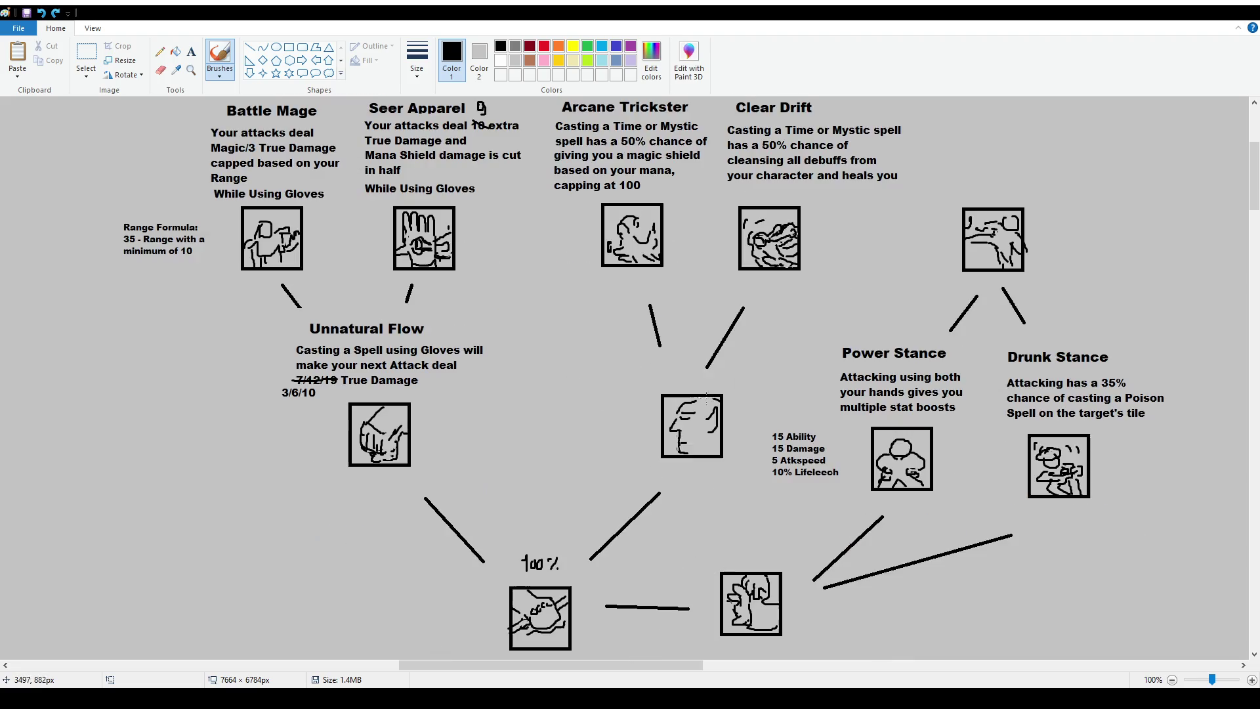
# Sketch and undo trial outlines around Clear Drift, Supernatural Gamble and Seer Apparel
pyautogui.scroll(2, 608, 451)
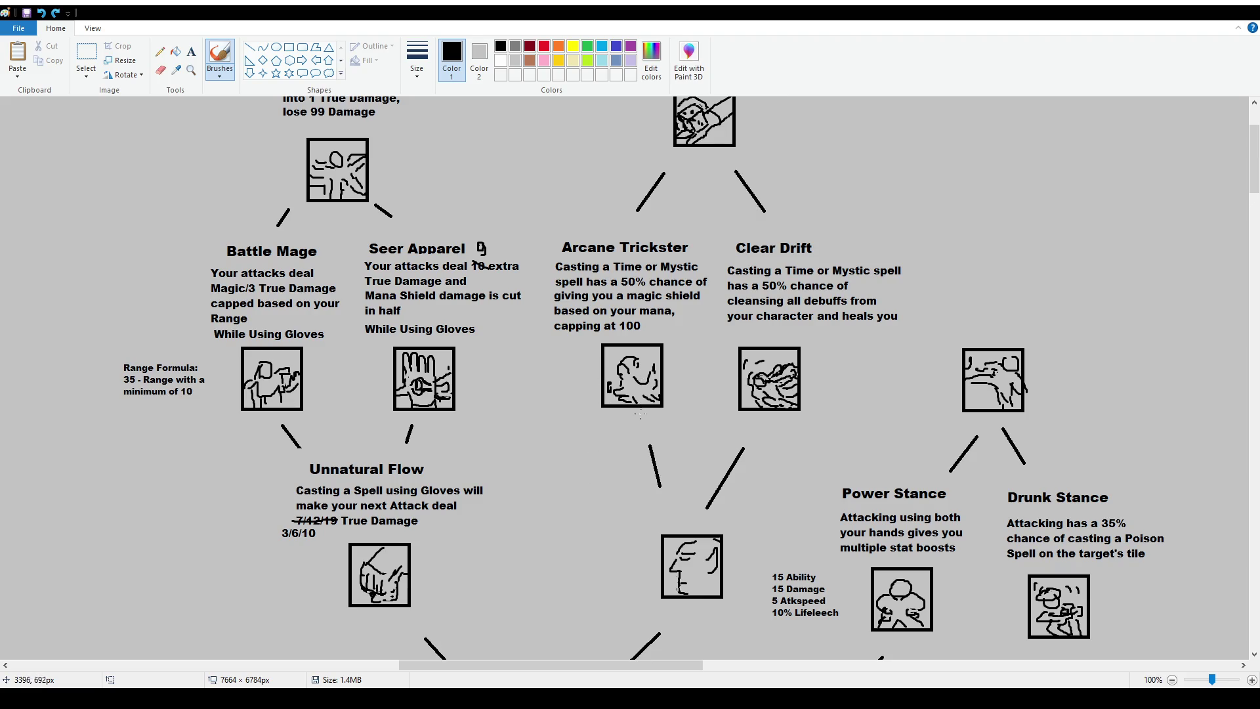
pyautogui.scroll(2, 638, 415)
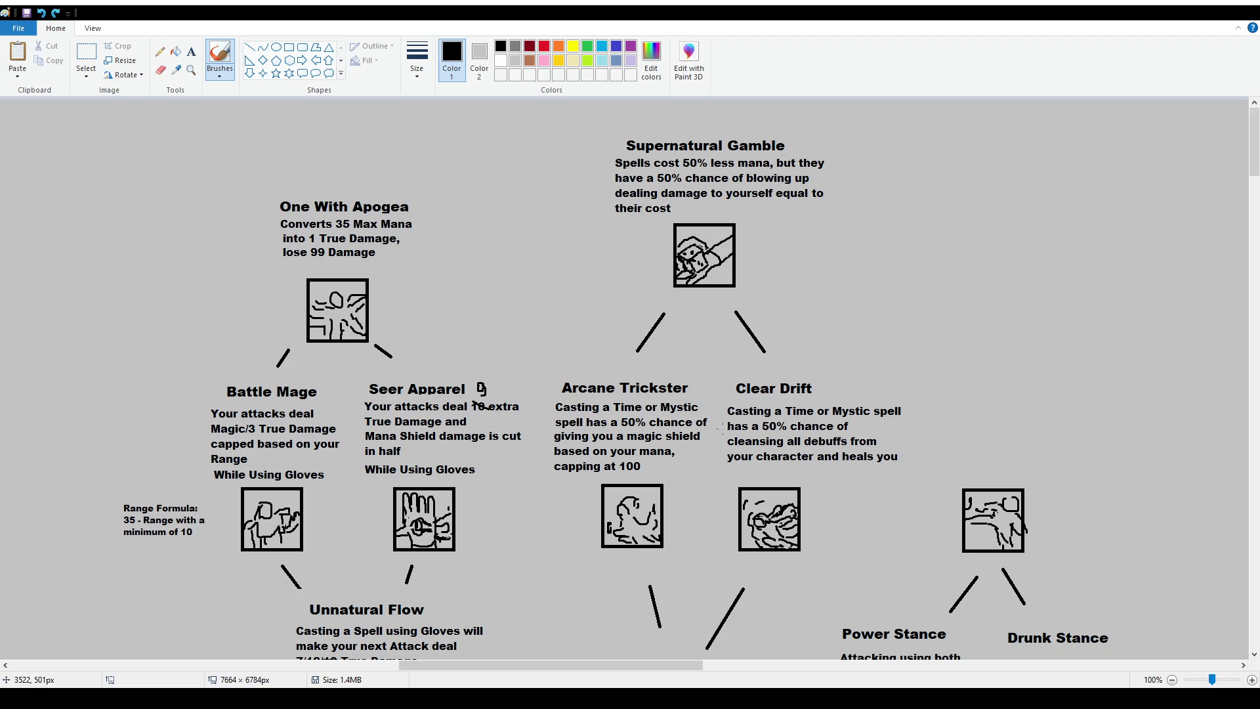
pyautogui.moveTo(719, 402)
pyautogui.mouseDown()
pyautogui.moveTo(719, 471)
pyautogui.moveTo(873, 472)
pyautogui.moveTo(925, 390)
pyautogui.moveTo(734, 388)
pyautogui.mouseUp()
pyautogui.hotkey('ctrl', 'z')
pyautogui.moveTo(599, 122)
pyautogui.mouseDown()
pyautogui.moveTo(602, 279)
pyautogui.moveTo(851, 282)
pyautogui.moveTo(606, 119)
pyautogui.mouseUp()
pyautogui.hotkey('ctrl', 'z')
pyautogui.scroll(-4, 738, 460)
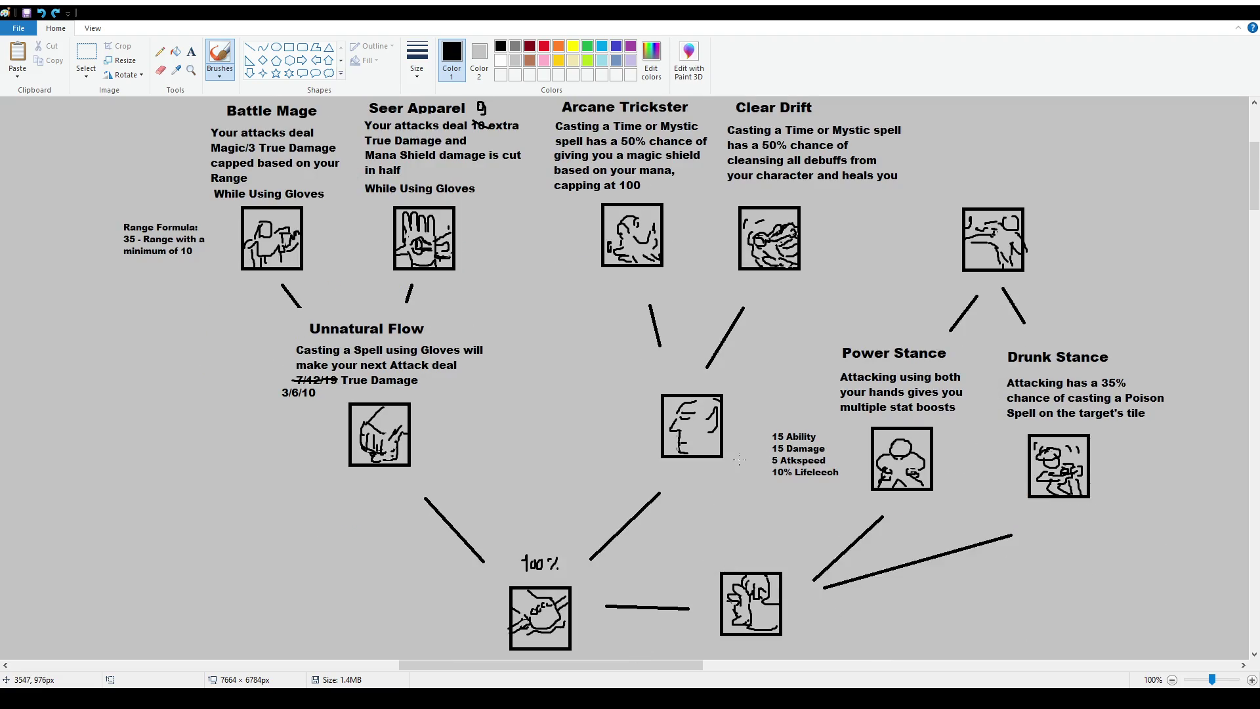
pyautogui.scroll(4, 739, 459)
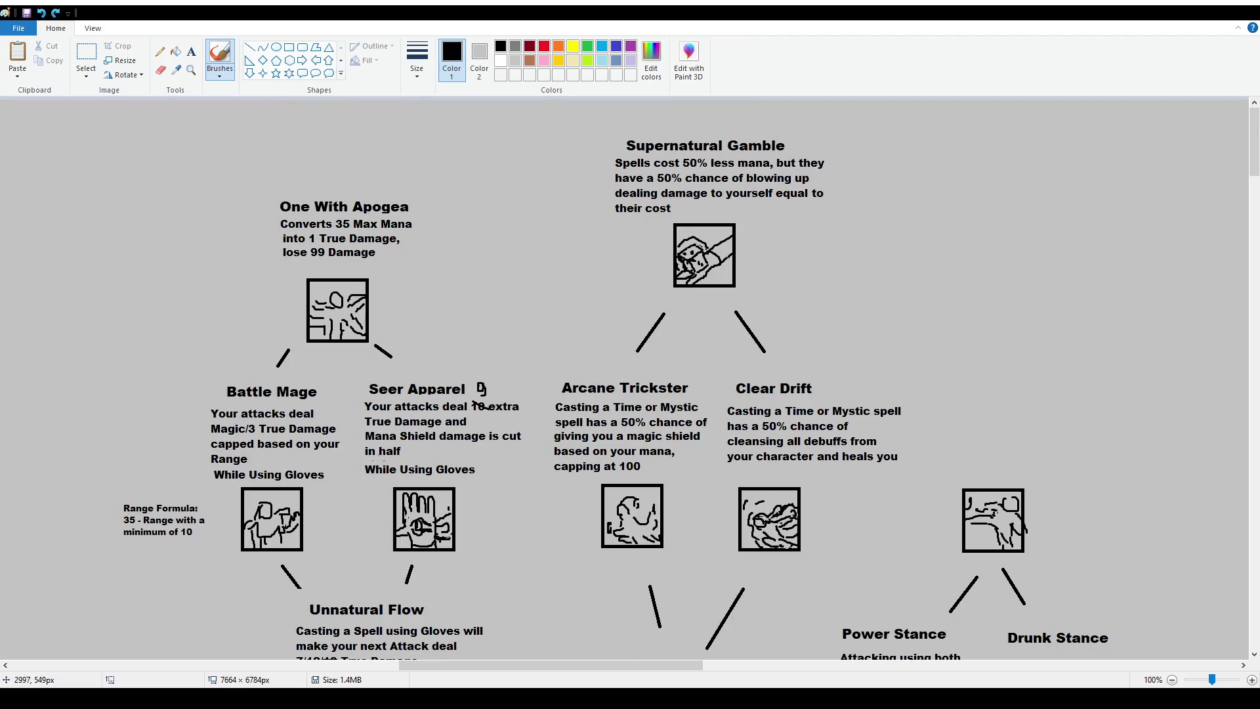
pyautogui.moveTo(359, 431)
pyautogui.mouseDown()
pyautogui.moveTo(526, 477)
pyautogui.moveTo(382, 422)
pyautogui.mouseUp()
pyautogui.hotkey('ctrl', 'z')
pyautogui.scroll(-4, 893, 568)
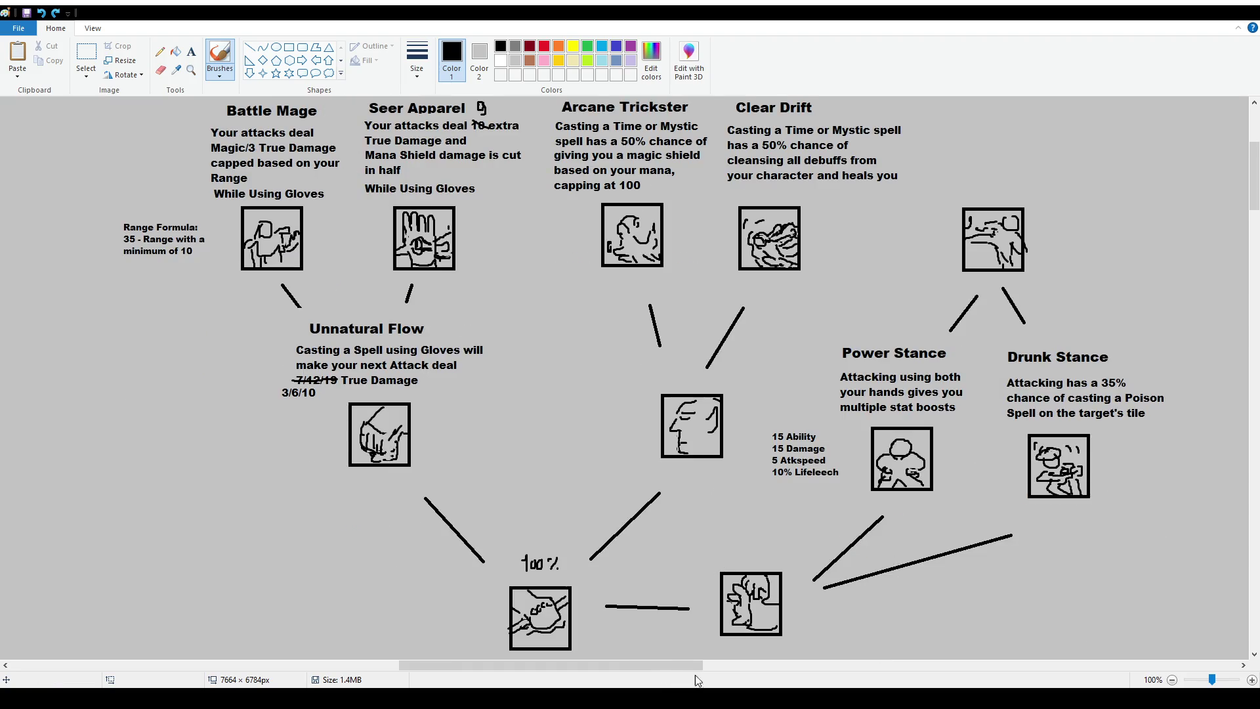
pyautogui.moveTo(652, 667); pyautogui.dragTo(724, 667)
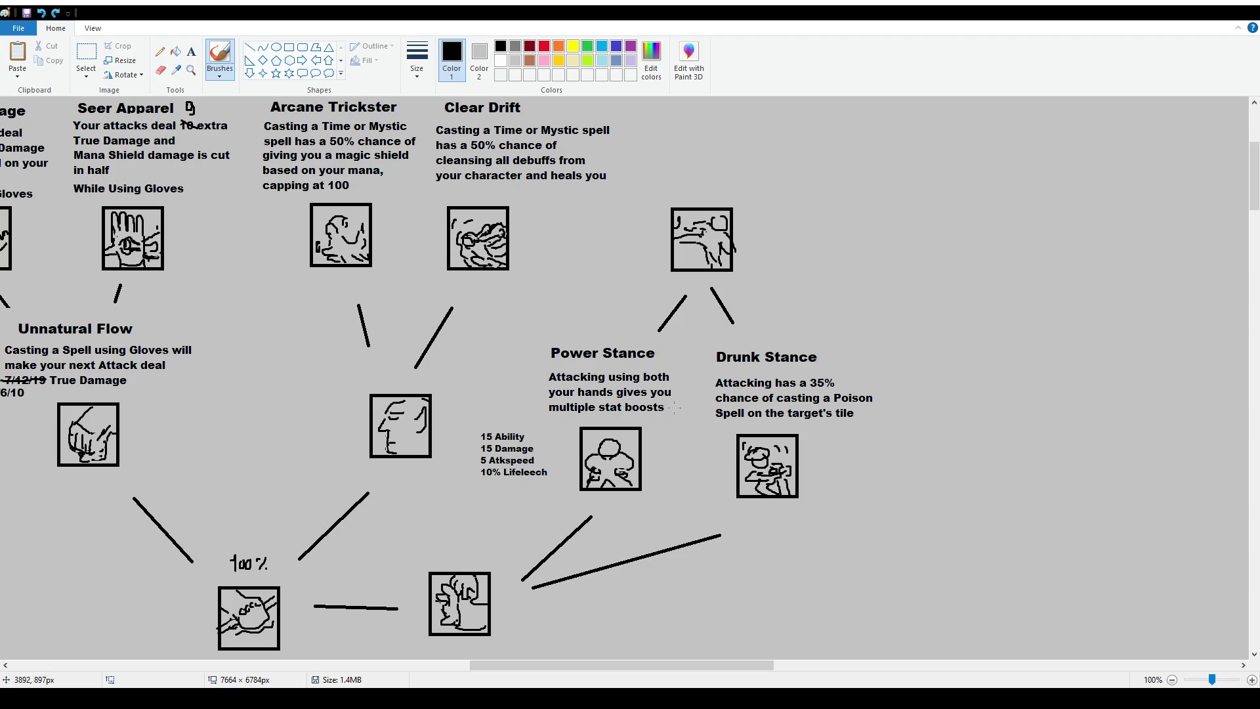
# Select the Drunk Stance description and nudge it up and left toward its heading
pyautogui.click(86, 58)
pyautogui.moveTo(709, 378)
pyautogui.mouseDown()
pyautogui.moveTo(835, 413)
pyautogui.moveTo(851, 405)
pyautogui.moveTo(844, 365)
pyautogui.moveTo(922, 379)
pyautogui.mouseUp()
pyautogui.click(866, 421)
pyautogui.click(191, 52)
# Add a '15%' label to Drunk Stance and strike through the old 35 value
pyautogui.write('15%')
pyautogui.click(788, 392)
pyautogui.click(220, 56)
pyautogui.moveTo(805, 381); pyautogui.dragTo(829, 368)
pyautogui.hotkey('ctrl', 'z')
# Add the line '+ Stat boosts' under the Drunk Stance description
pyautogui.click(191, 52)
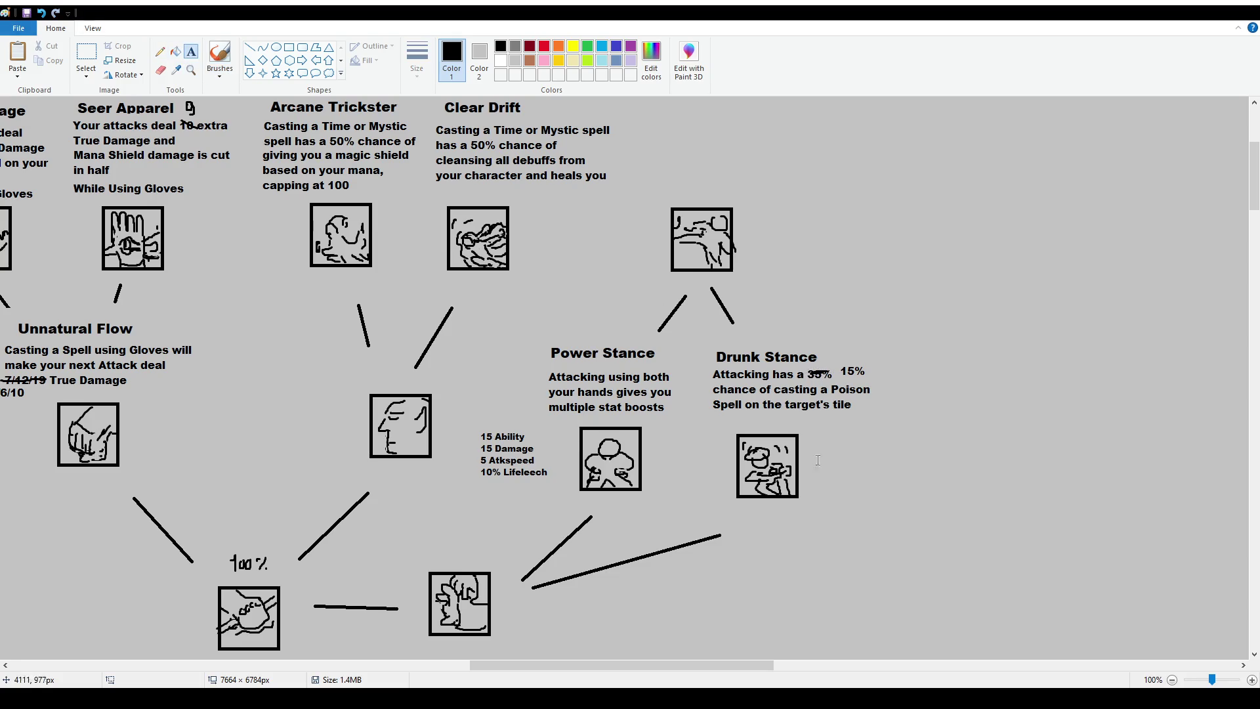
pyautogui.moveTo(716, 409); pyautogui.dragTo(877, 427)
pyautogui.write('+ Stat boosts')
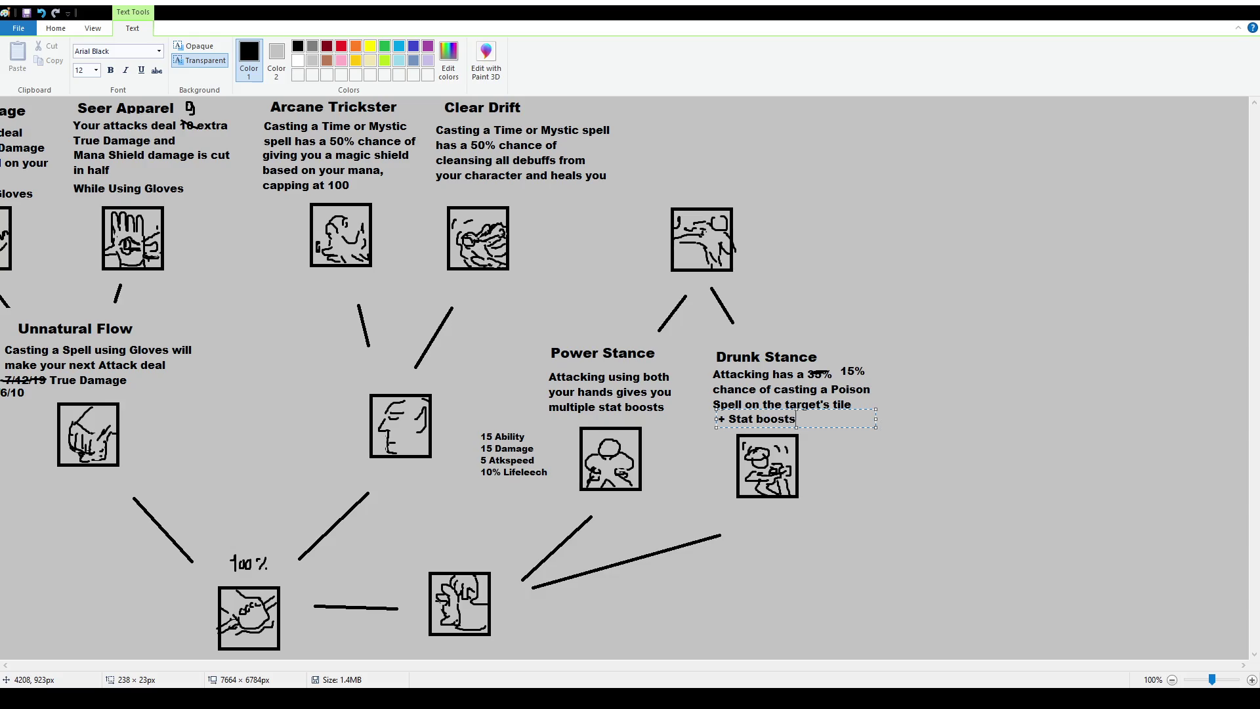
pyautogui.click(937, 507)
# List 5 Atkspeed, 5 Magic and 5% Spellvamp in a text box beside the Drunk Stance icon
pyautogui.moveTo(829, 440); pyautogui.dragTo(972, 525)
pyautogui.write('3 Atkspeed')
pyautogui.press('Return')
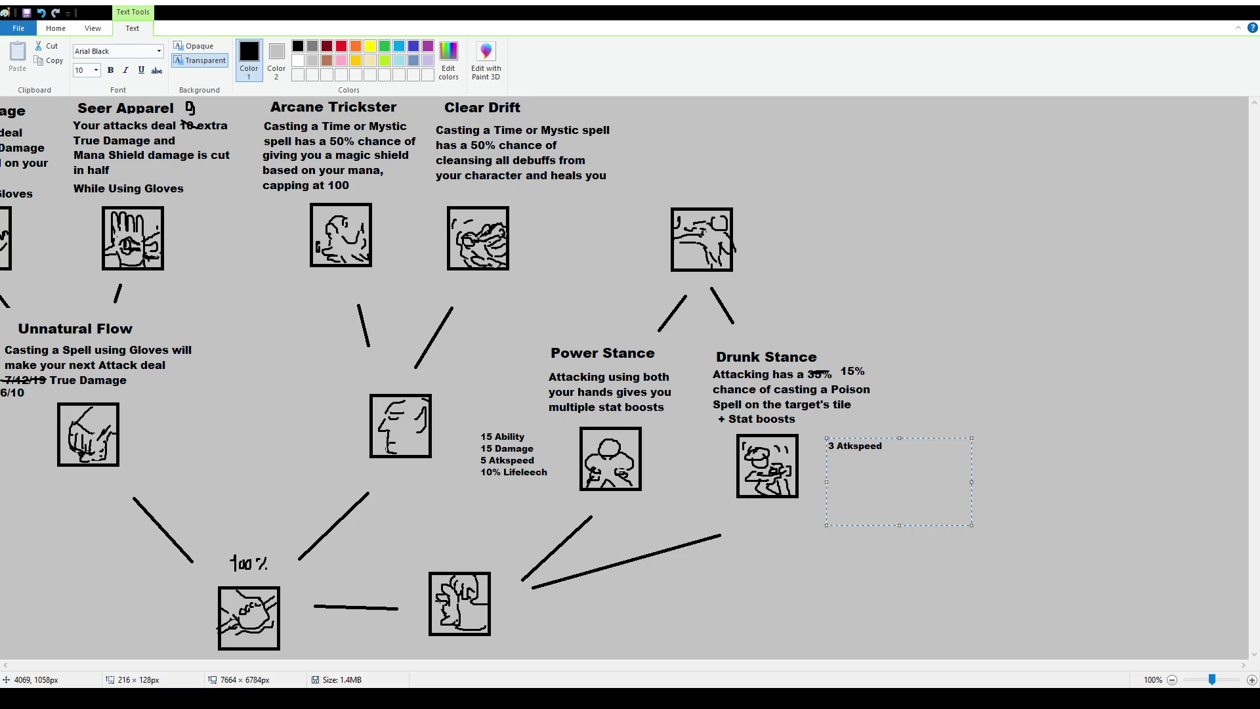
pyautogui.write('5 Magic')
pyautogui.write('10%')
pyautogui.press('BackSpace')
pyautogui.press('BackSpace')
pyautogui.press('BackSpace')
pyautogui.write('5% Sepll')
pyautogui.press('BackSpace')
pyautogui.press('BackSpace')
pyautogui.press('BackSpace')
pyautogui.write('pellvamp')
pyautogui.press('BackSpace')
pyautogui.write('5')
pyautogui.click(917, 418)
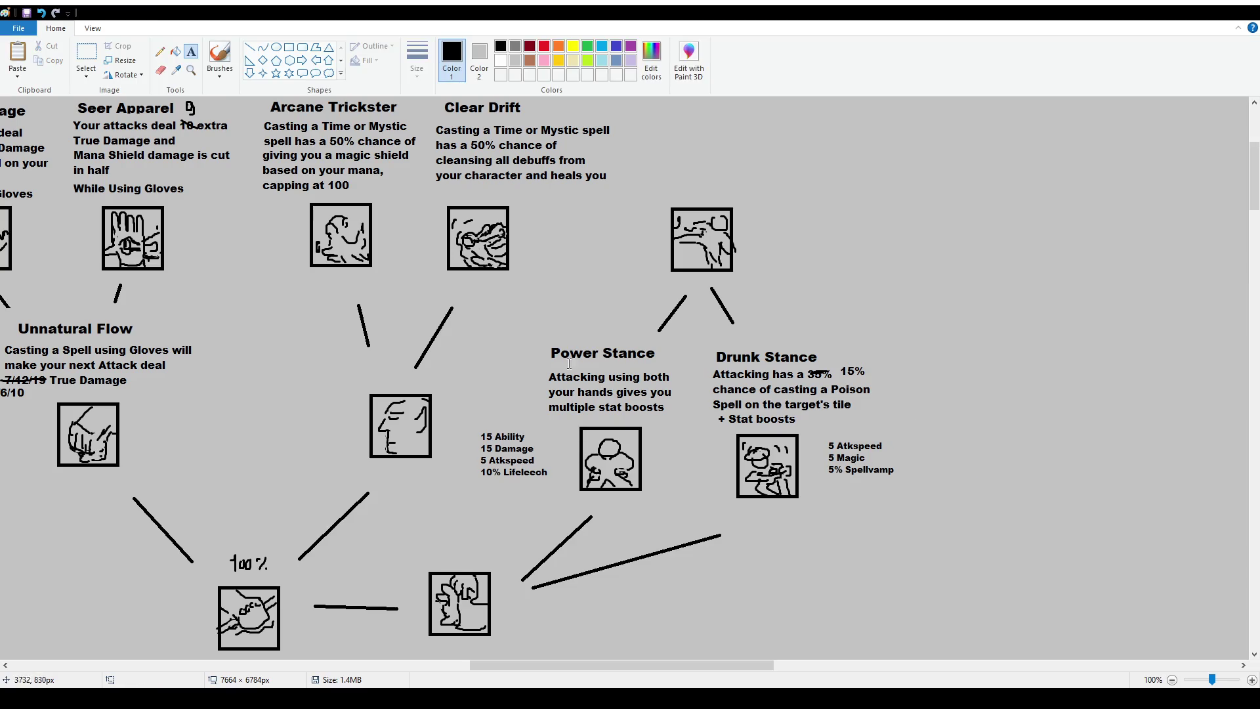
pyautogui.click(220, 54)
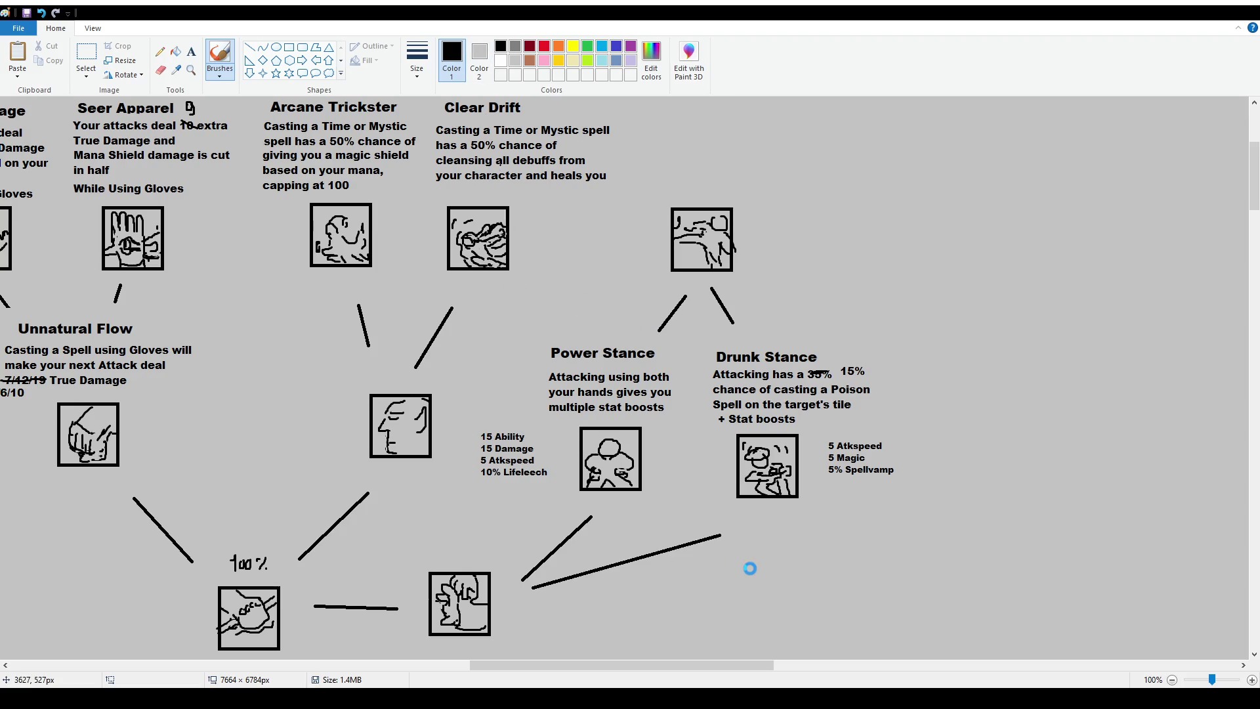
# Scroll and pan at 50% zoom to bring the Dual Wielding branch into view
pyautogui.moveTo(718, 665); pyautogui.dragTo(310, 669)
pyautogui.scroll(-2, 687, 633)
pyautogui.scroll(-1, 687, 633)
pyautogui.scroll(2, 751, 618)
pyautogui.keyDown('ctrl'); pyautogui.scroll(1, 751, 618); pyautogui.keyUp('ctrl')
pyautogui.scroll(-4, 751, 618)
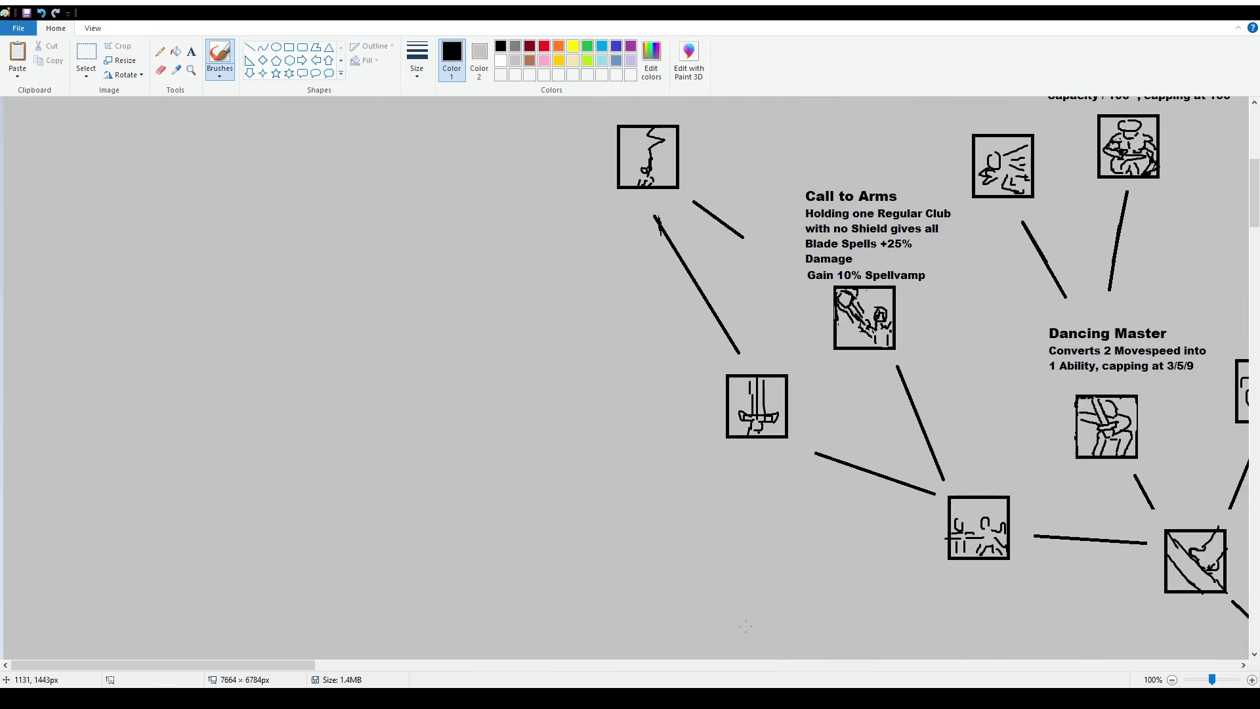
pyautogui.moveTo(206, 676); pyautogui.dragTo(381, 680)
pyautogui.scroll(-3, 601, 471)
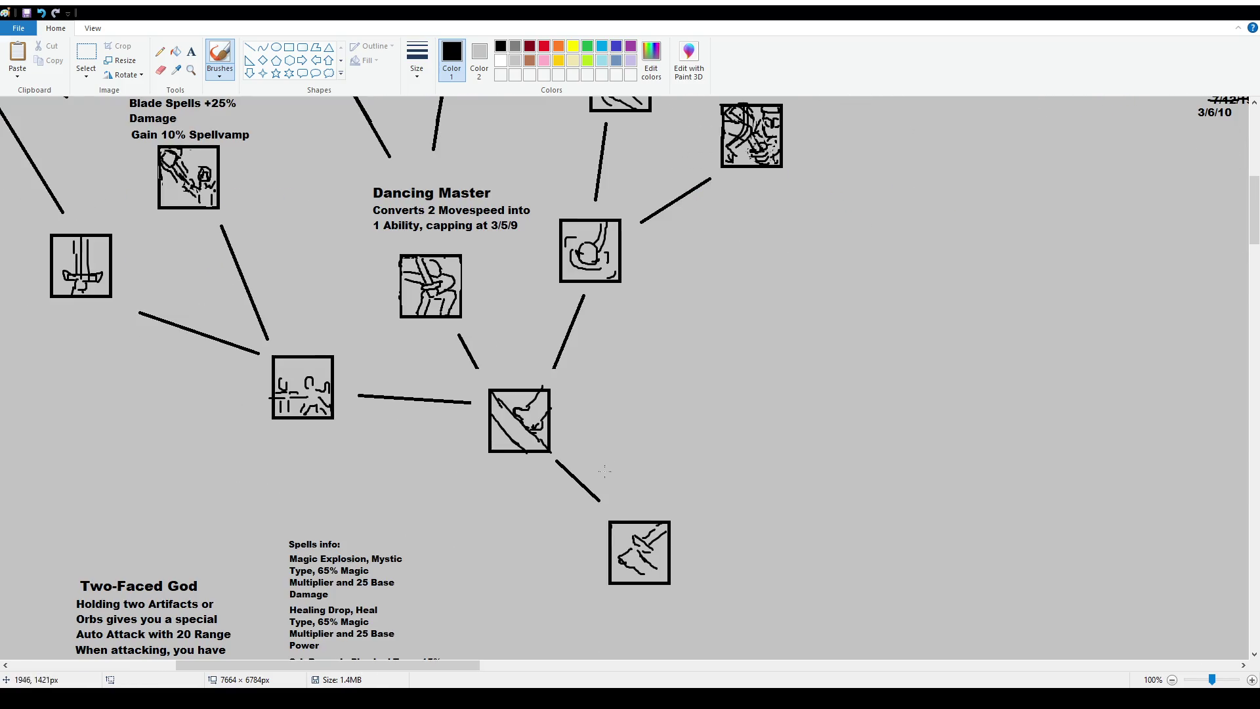
pyautogui.scroll(6, 552, 476)
pyautogui.keyDown('ctrl'); pyautogui.scroll(-1, 299, 325); pyautogui.keyUp('ctrl')
pyautogui.scroll(3, 299, 325)
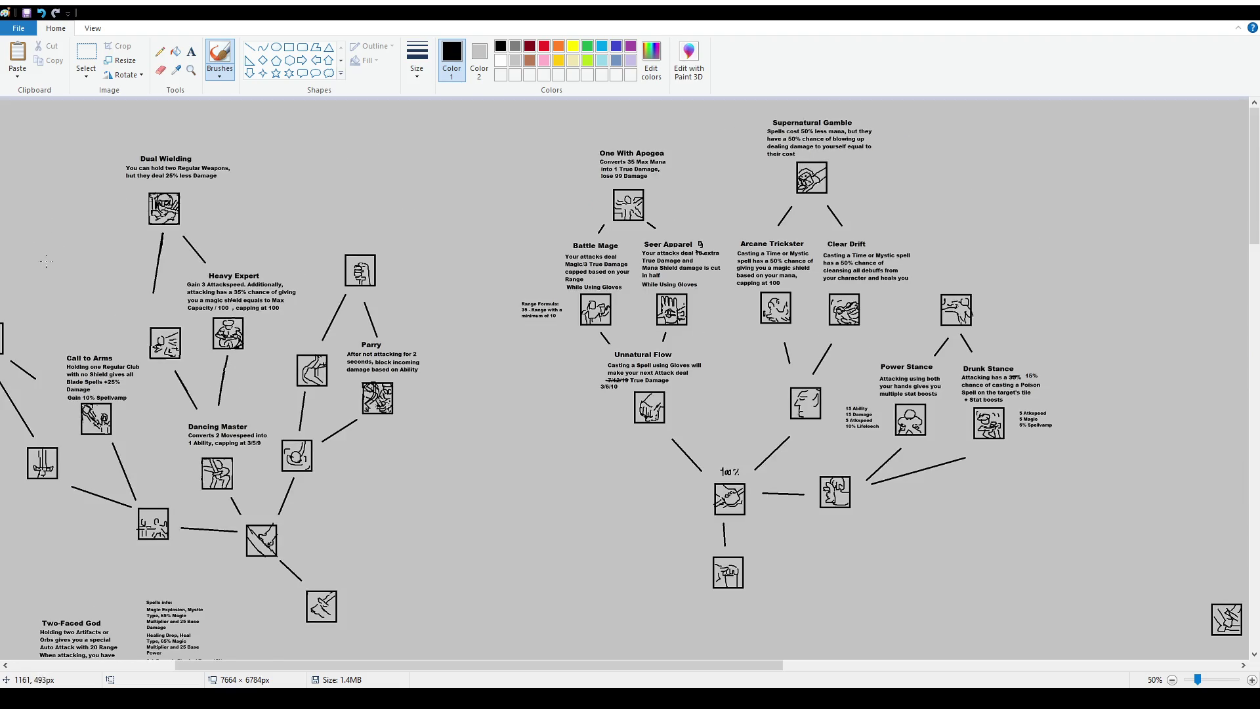
# Draw a freehand loop around Dual Wielding, Heavy Expert and Dancing Master, undoing a stray hook
pyautogui.moveTo(43, 200); pyautogui.dragTo(89, 255)
pyautogui.hotkey('ctrl', 'z')
pyautogui.moveTo(112, 304)
pyautogui.mouseDown()
pyautogui.moveTo(164, 486)
pyautogui.moveTo(269, 620)
pyautogui.moveTo(345, 529)
pyautogui.moveTo(276, 461)
pyautogui.moveTo(292, 331)
pyautogui.moveTo(243, 172)
pyautogui.moveTo(89, 191)
pyautogui.moveTo(108, 322)
pyautogui.mouseUp()
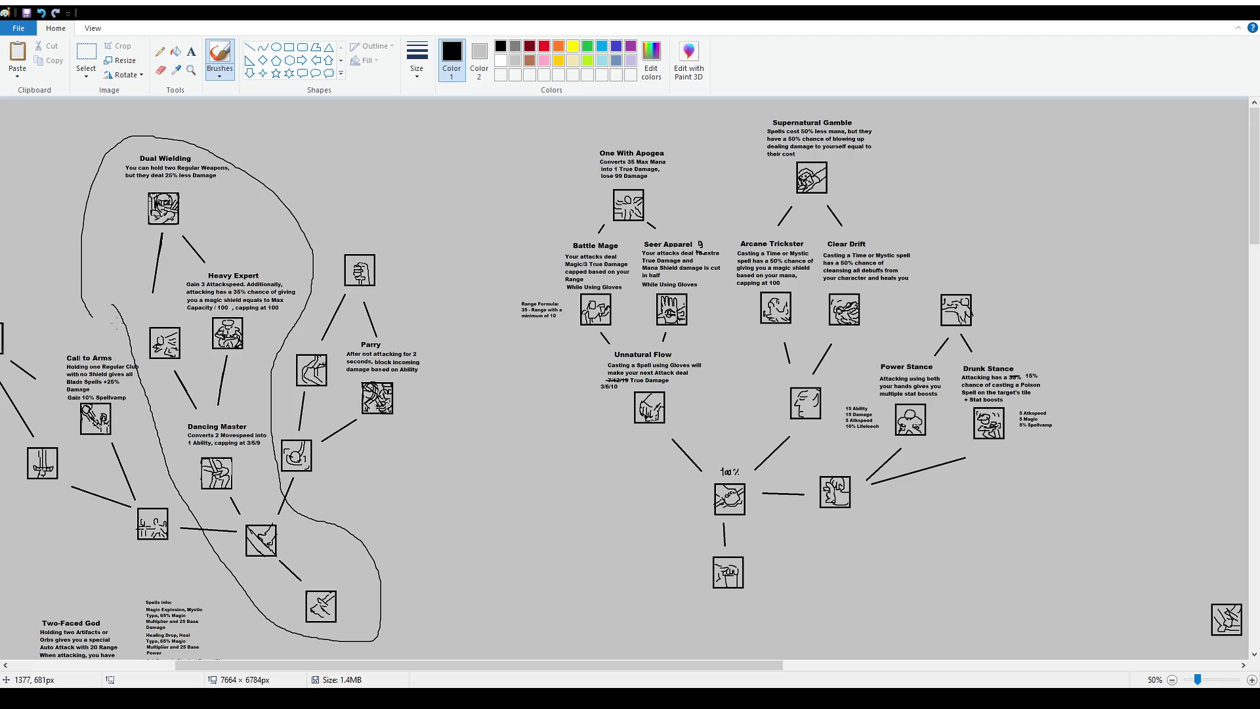
pyautogui.scroll(1, 231, 340)
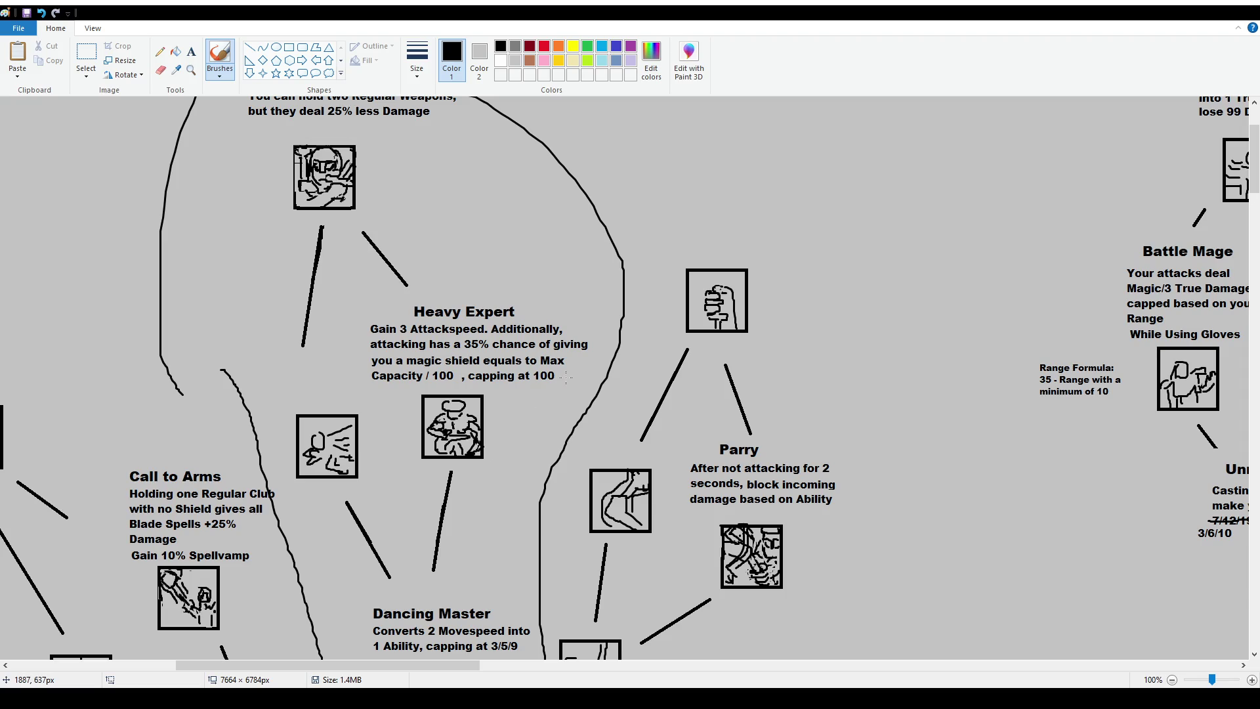
pyautogui.scroll(-2, 596, 348)
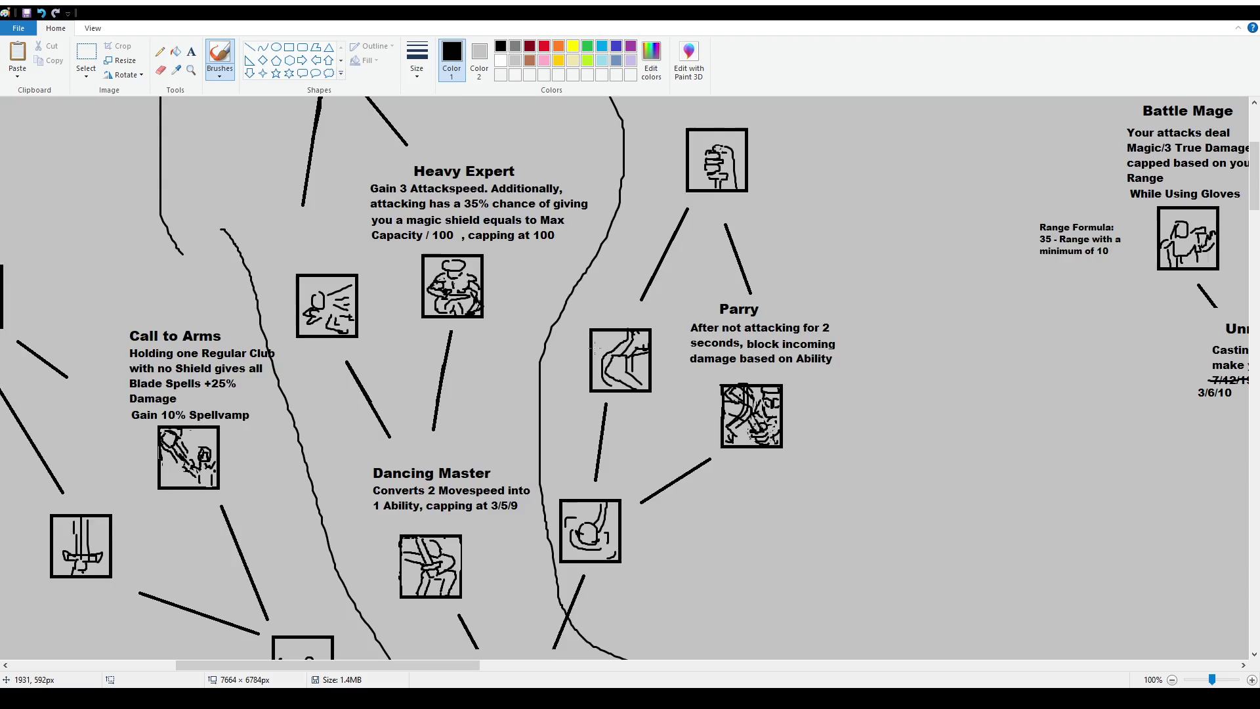
pyautogui.scroll(-2, 596, 348)
pyautogui.scroll(4, 545, 437)
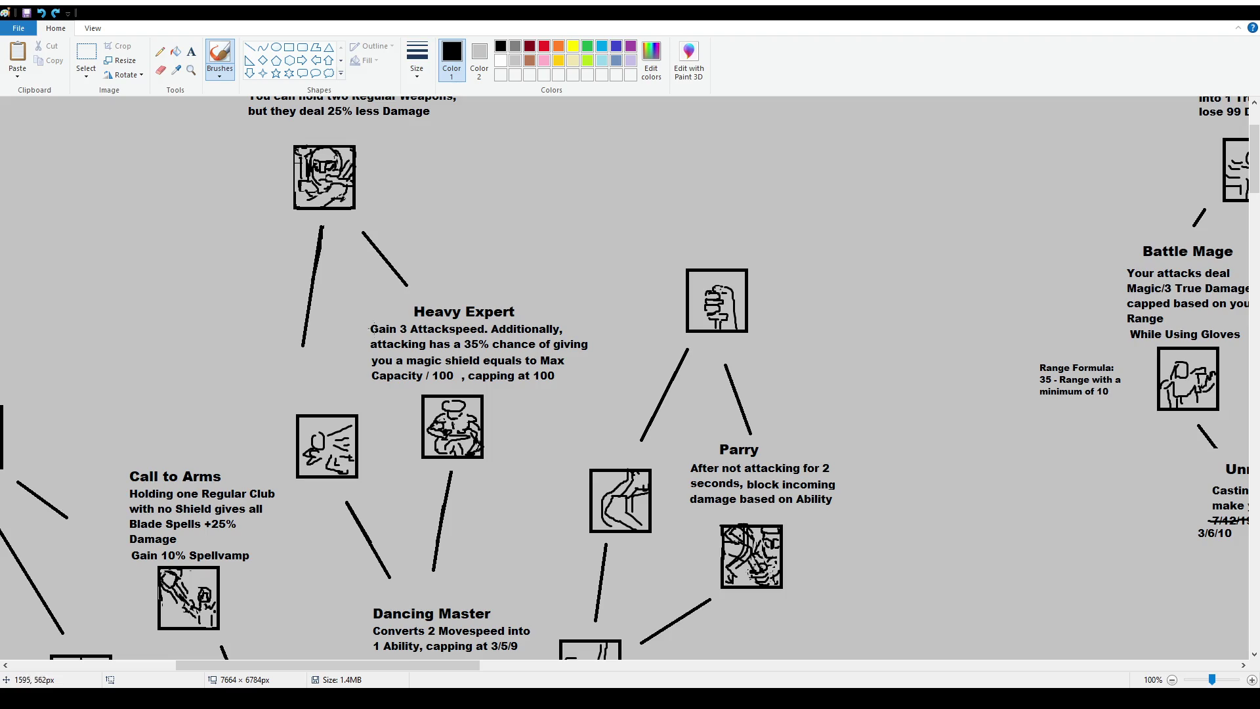
pyautogui.moveTo(368, 303)
pyautogui.mouseDown()
pyautogui.moveTo(371, 419)
pyautogui.moveTo(477, 480)
pyautogui.moveTo(604, 398)
pyautogui.moveTo(421, 276)
pyautogui.moveTo(377, 288)
pyautogui.mouseUp()
pyautogui.hotkey('ctrl', 'z')
pyautogui.scroll(-2, 629, 402)
pyautogui.moveTo(540, 472)
pyautogui.mouseDown()
pyautogui.moveTo(647, 585)
pyautogui.moveTo(847, 305)
pyautogui.moveTo(630, 151)
pyautogui.moveTo(573, 358)
pyautogui.mouseUp()
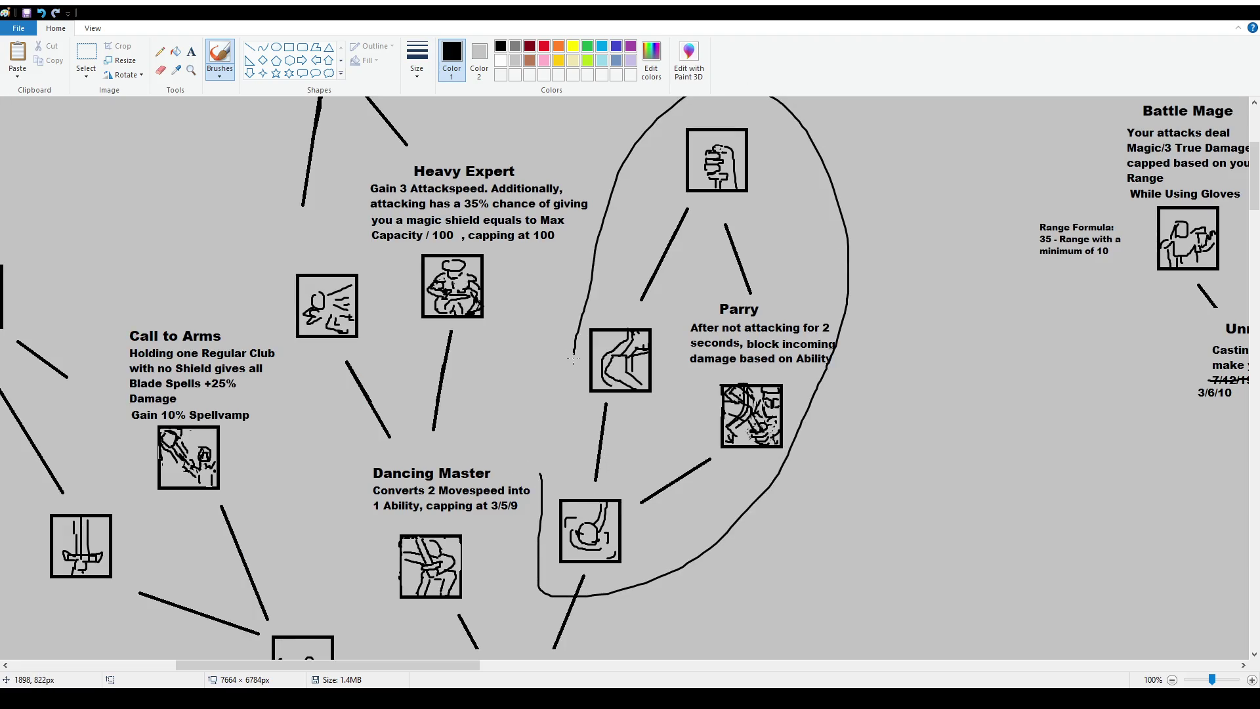
pyautogui.hotkey('ctrl', 'z')
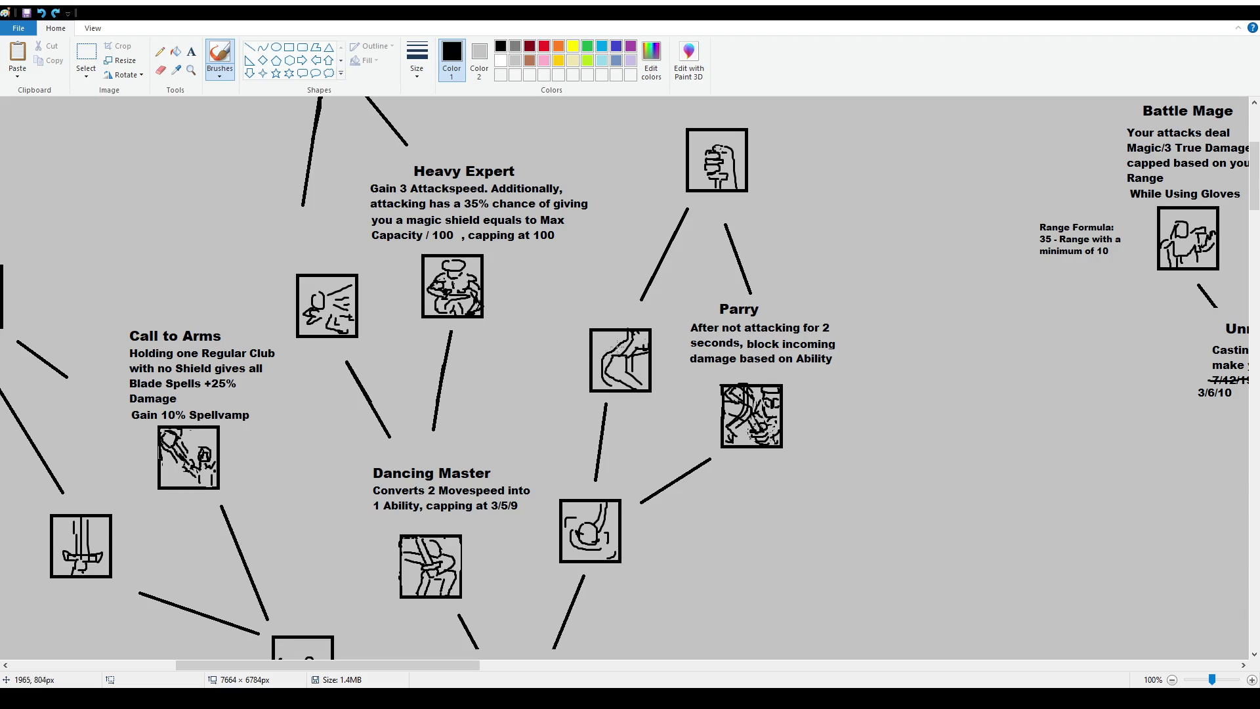
pyautogui.moveTo(682, 310)
pyautogui.mouseDown()
pyautogui.moveTo(768, 469)
pyautogui.moveTo(866, 286)
pyautogui.moveTo(687, 279)
pyautogui.mouseUp()
pyautogui.hotkey('ctrl', 'z')
pyautogui.moveTo(669, 385)
pyautogui.mouseDown()
pyautogui.moveTo(698, 405)
pyautogui.moveTo(663, 380)
pyautogui.moveTo(673, 396)
pyautogui.mouseUp()
pyautogui.hotkey('ctrl', 'z')
pyautogui.hotkey('ctrl', 'z')
pyautogui.hotkey('ctrl', 'z')
pyautogui.moveTo(859, 403); pyautogui.dragTo(845, 436)
pyautogui.hotkey('ctrl', 'z')
# Write a size-12 note right of Parry: after 2 seconds idle, next Attack heals based on damage
pyautogui.click(191, 51)
pyautogui.moveTo(859, 323); pyautogui.dragTo(998, 380)
pyautogui.write('Aft')
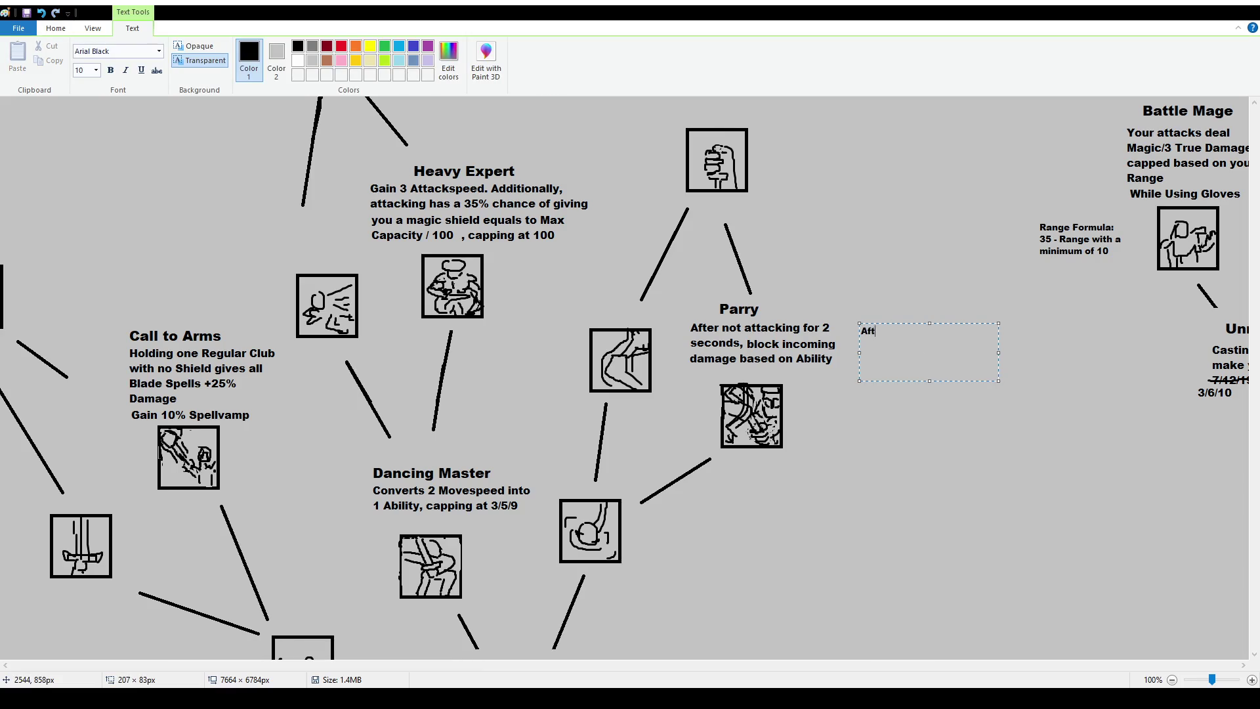
pyautogui.write('er not attacking for 2 seco')
pyautogui.write('nds, ')
pyautogui.write('your next ')
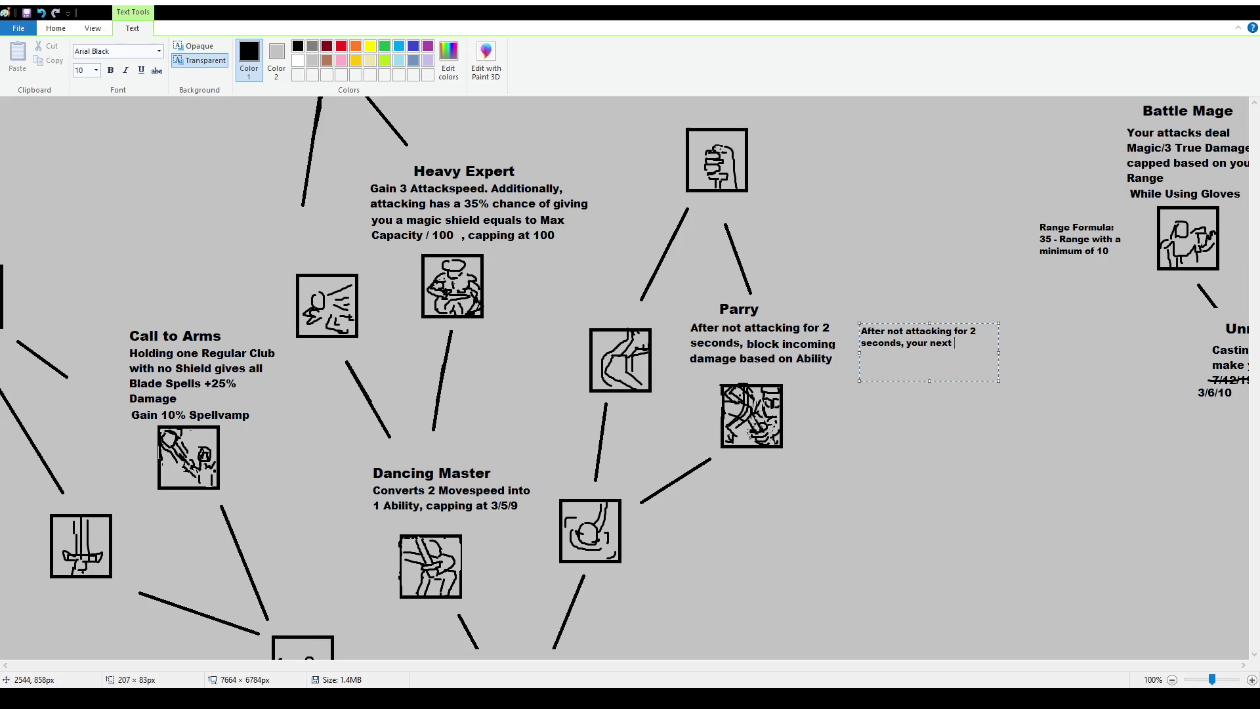
pyautogui.write('Attack will h')
pyautogui.write('eal you base')
pyautogui.write('d on the damage dealt')
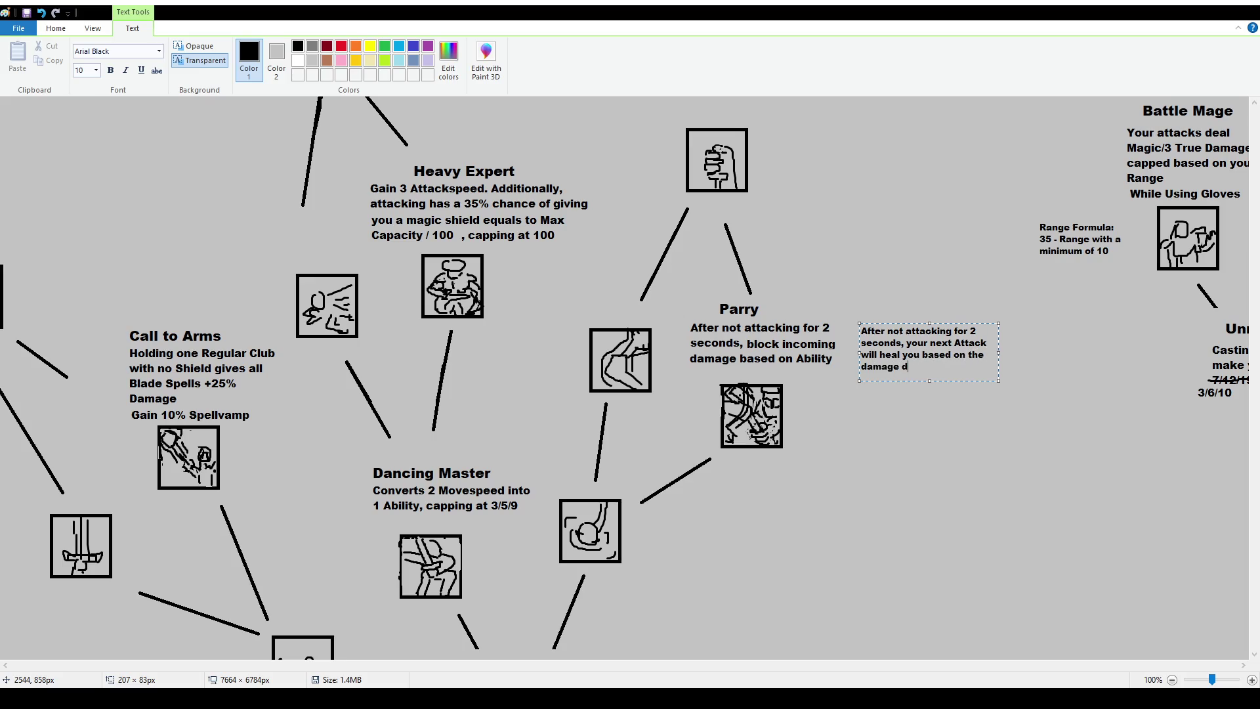
pyautogui.hotkey('ctrl', 'a')
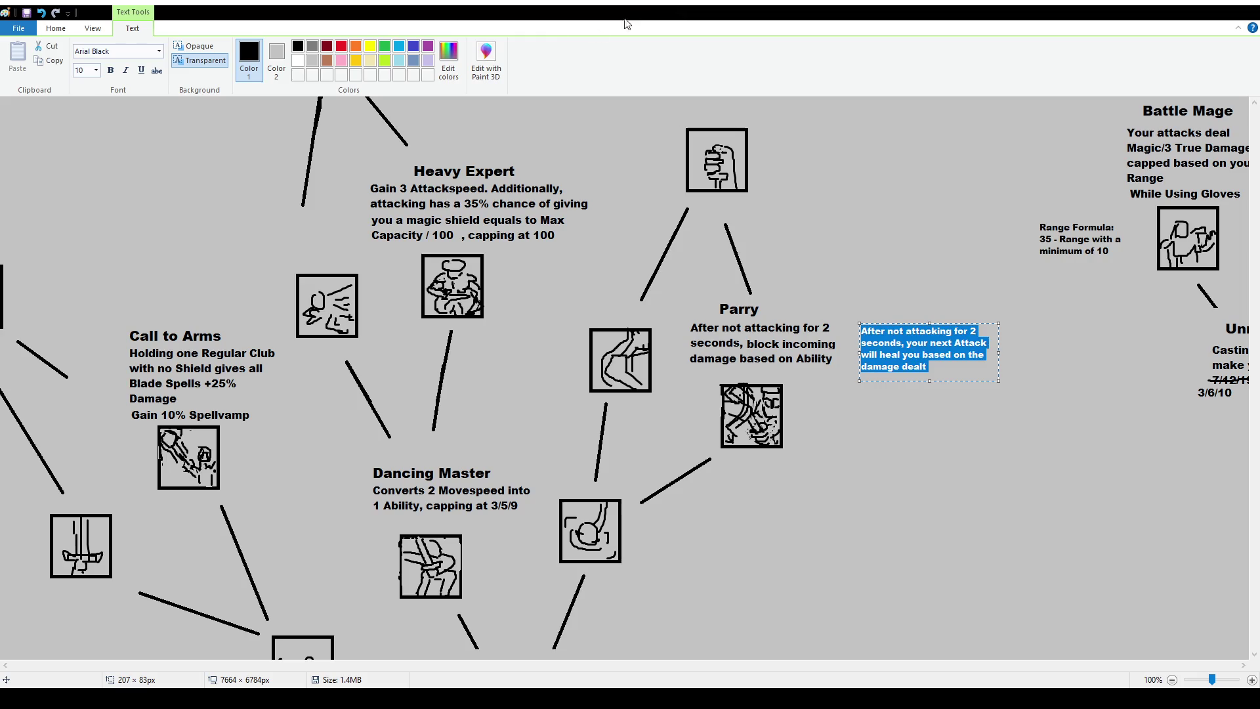
pyautogui.click(92, 69)
pyautogui.write('12')
pyautogui.press('Return')
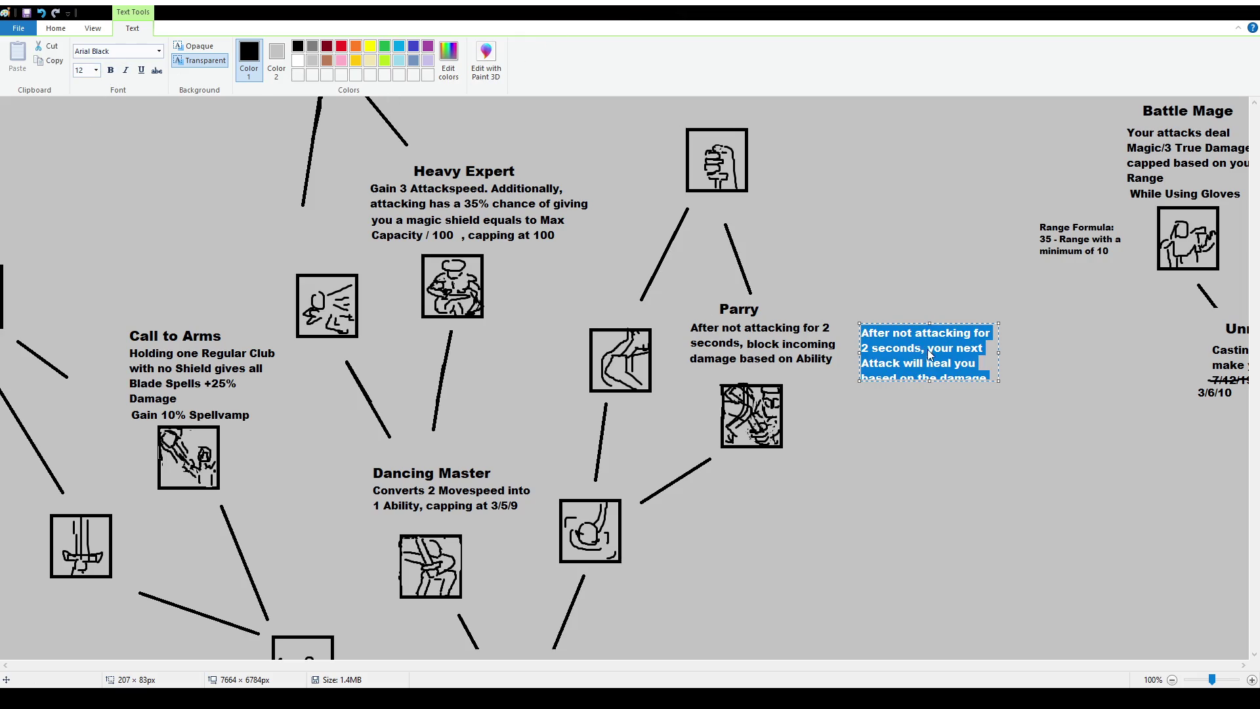
pyautogui.moveTo(999, 353); pyautogui.dragTo(1017, 353)
pyautogui.moveTo(935, 382); pyautogui.dragTo(939, 403)
pyautogui.click(939, 426)
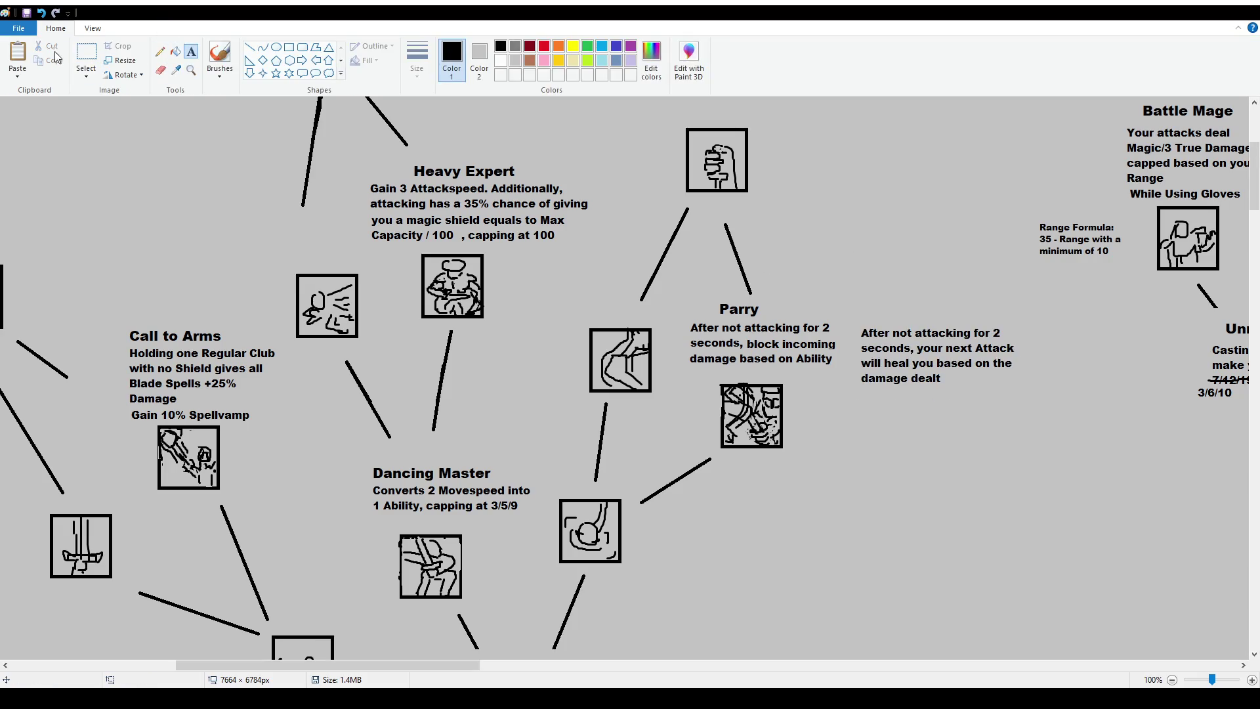
# Trial-move the Parry description and title, then restore them to their original spots
pyautogui.click(86, 54)
pyautogui.moveTo(686, 321); pyautogui.dragTo(843, 372)
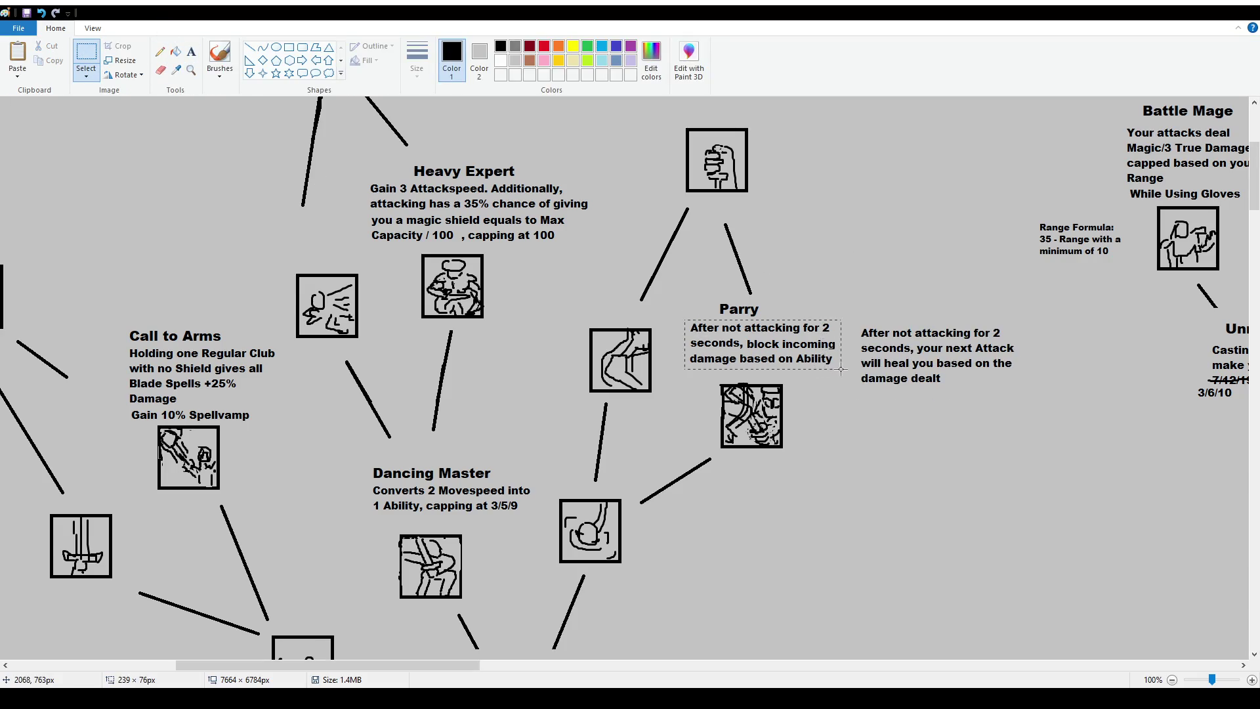
pyautogui.moveTo(767, 326)
pyautogui.mouseDown()
pyautogui.moveTo(1026, 524)
pyautogui.moveTo(947, 445)
pyautogui.mouseUp()
pyautogui.moveTo(855, 321); pyautogui.dragTo(1025, 394)
pyautogui.moveTo(710, 300); pyautogui.dragTo(778, 324)
pyautogui.press('Delete')
pyautogui.hotkey('ctrl', 'z')
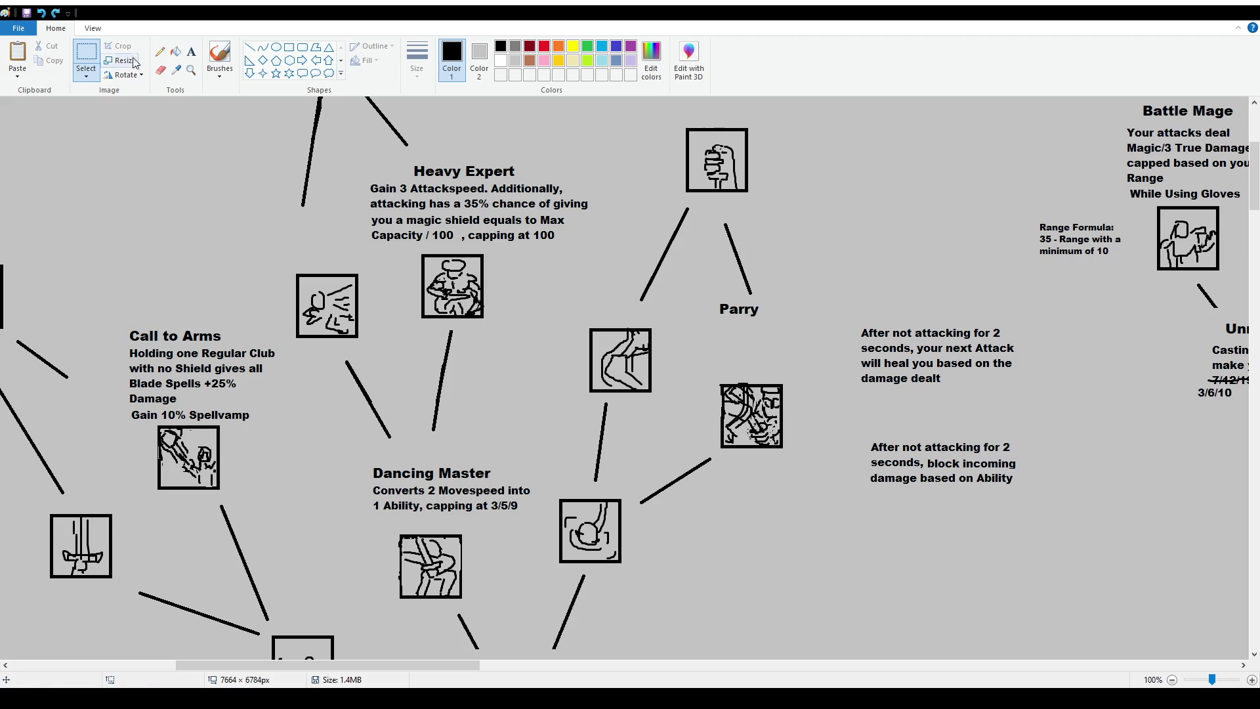
pyautogui.moveTo(865, 438)
pyautogui.mouseDown()
pyautogui.moveTo(1025, 496)
pyautogui.moveTo(794, 396)
pyautogui.moveTo(808, 367)
pyautogui.mouseUp()
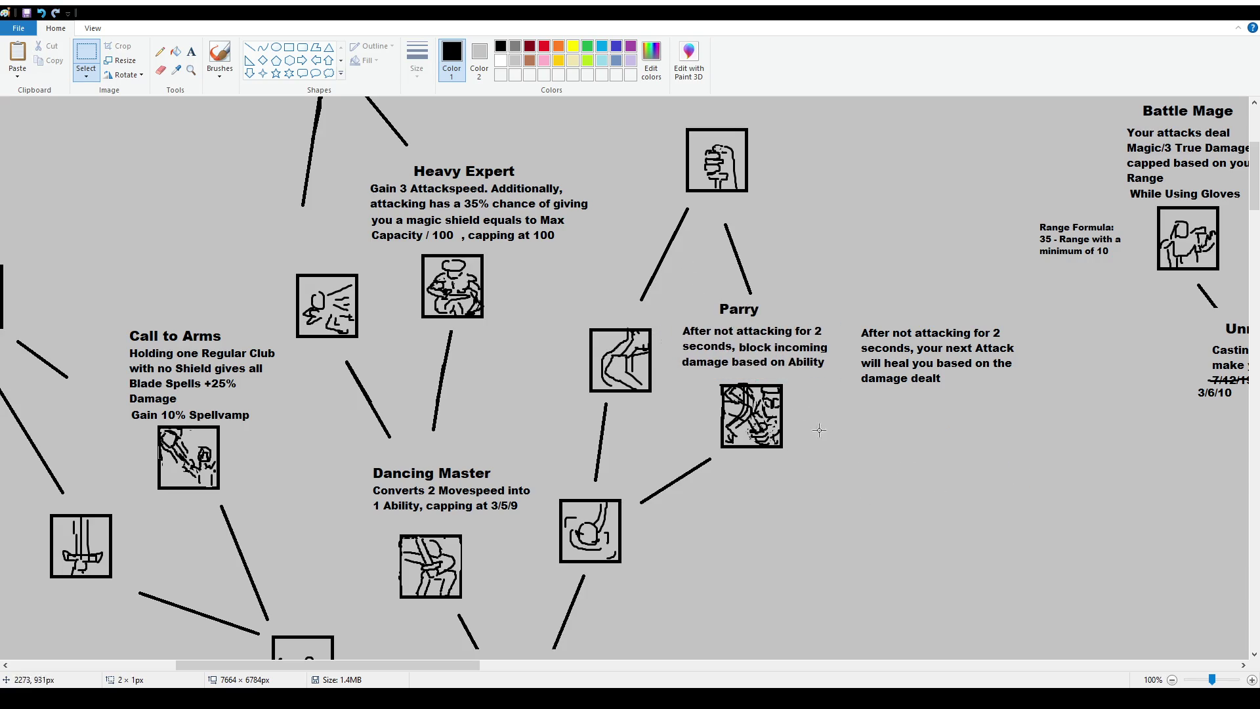
# Move the whole Parry block with its icon up and right, then start a title box above the heal description
pyautogui.moveTo(675, 303); pyautogui.dragTo(845, 453)
pyautogui.moveTo(778, 427)
pyautogui.mouseDown()
pyautogui.moveTo(870, 209)
pyautogui.moveTo(899, 200)
pyautogui.mouseUp()
pyautogui.scroll(3, 900, 201)
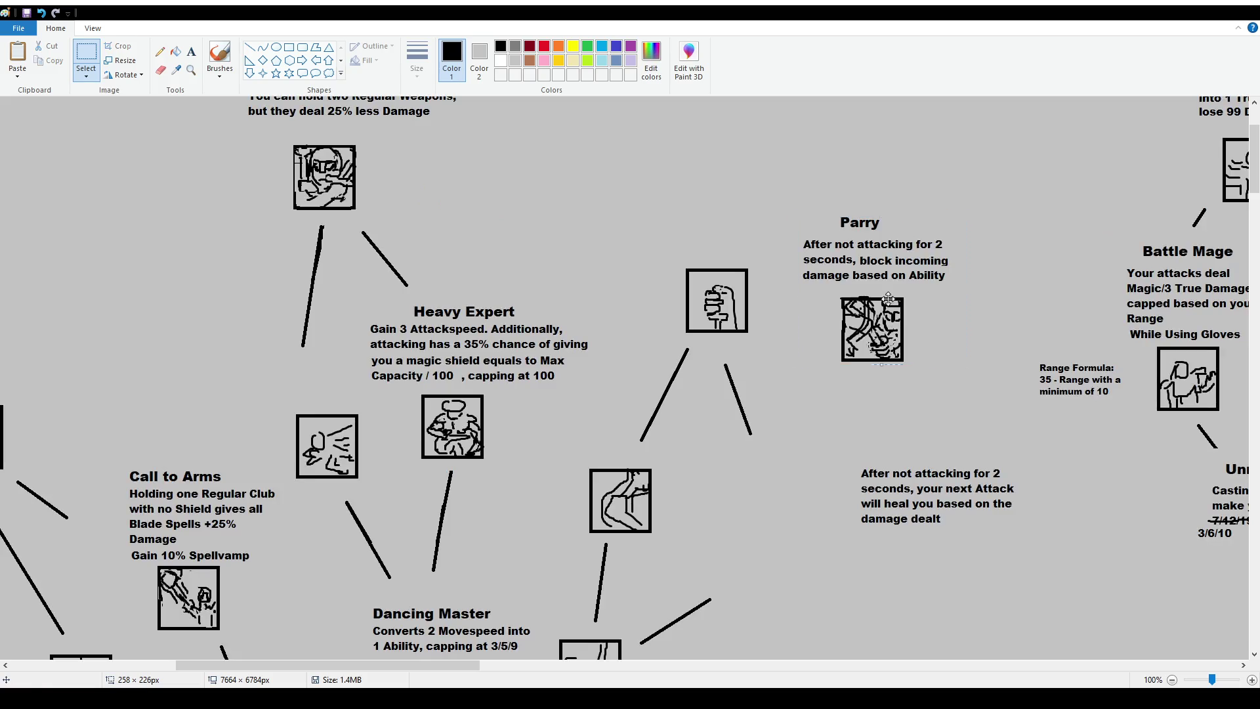
pyautogui.moveTo(896, 332); pyautogui.dragTo(887, 152)
pyautogui.click(831, 453)
pyautogui.click(191, 51)
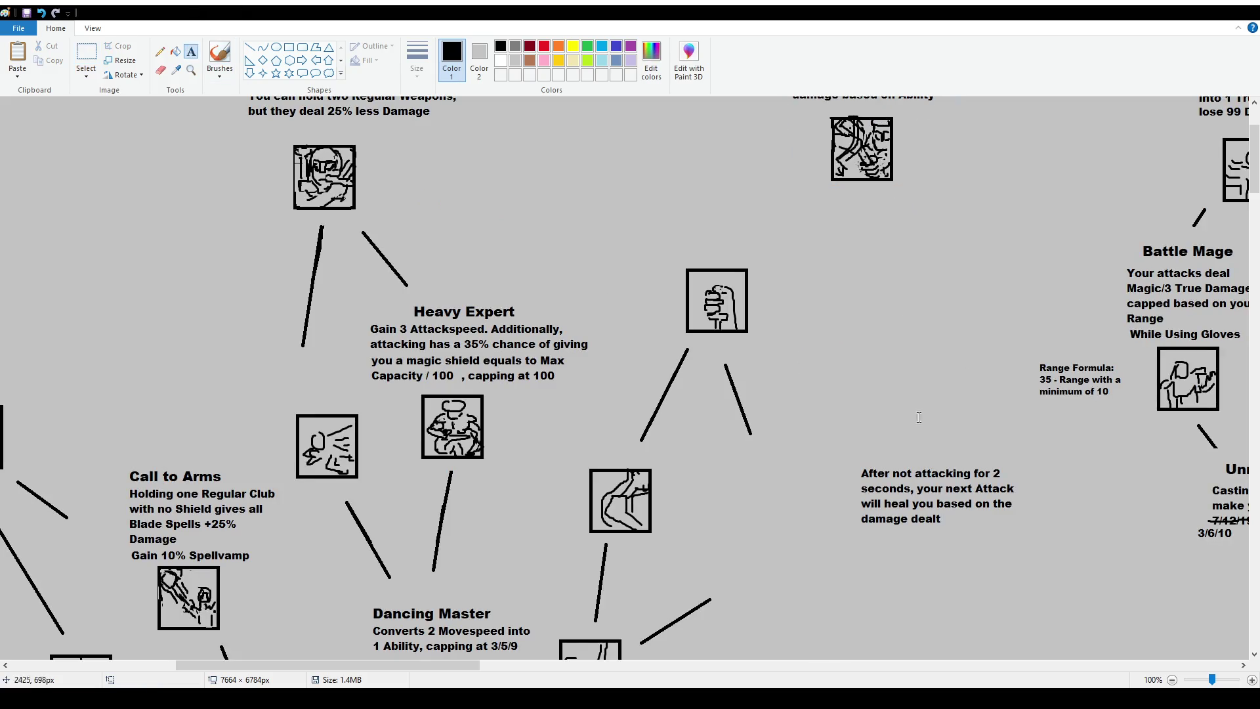
pyautogui.moveTo(864, 416); pyautogui.dragTo(985, 463)
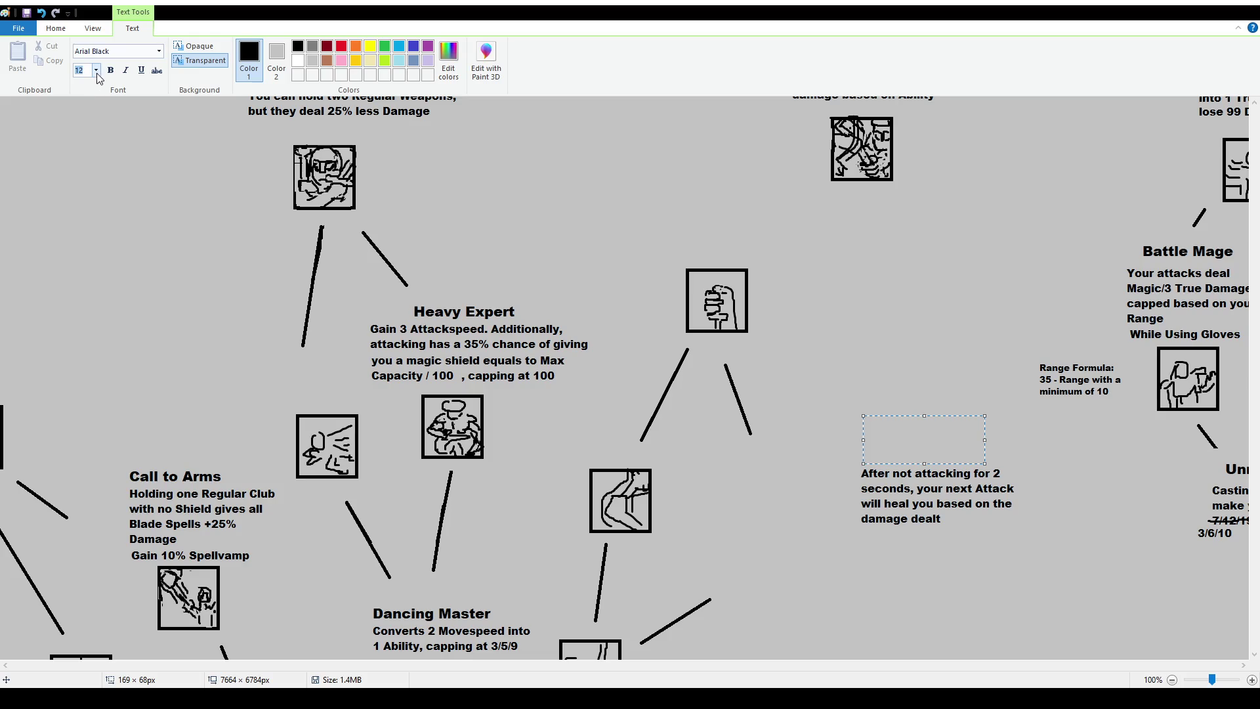
# Type the title 'Holy Contact' at size 16 above the heal description
pyautogui.write('16')
pyautogui.write('Holy')
pyautogui.write('Contact')
pyautogui.click(187, 111)
# Move the Holy Contact title and description left into the space Parry vacated
pyautogui.click(86, 56)
pyautogui.moveTo(850, 407)
pyautogui.mouseDown()
pyautogui.moveTo(985, 441)
pyautogui.moveTo(925, 446)
pyautogui.moveTo(940, 494)
pyautogui.moveTo(1047, 545)
pyautogui.mouseUp()
pyautogui.click(938, 506)
pyautogui.moveTo(990, 507)
pyautogui.mouseDown()
pyautogui.moveTo(850, 489)
pyautogui.moveTo(845, 472)
pyautogui.mouseUp()
pyautogui.click(895, 556)
pyautogui.scroll(-3, 657, 446)
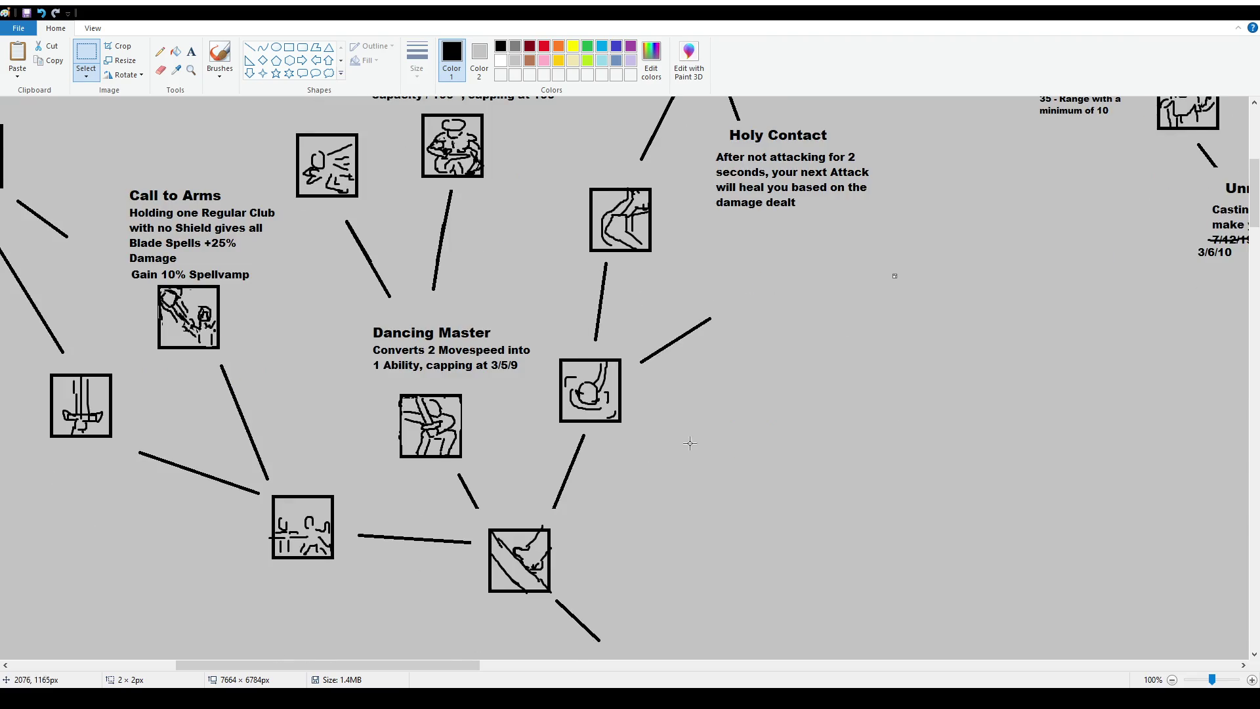
# Drag the empty icon box from near Electric Nature up beneath the Holy Contact description
pyautogui.scroll(3, 692, 442)
pyautogui.keyDown('ctrl'); pyautogui.scroll(-1, 665, 467); pyautogui.keyUp('ctrl')
pyautogui.scroll(-10, 665, 467)
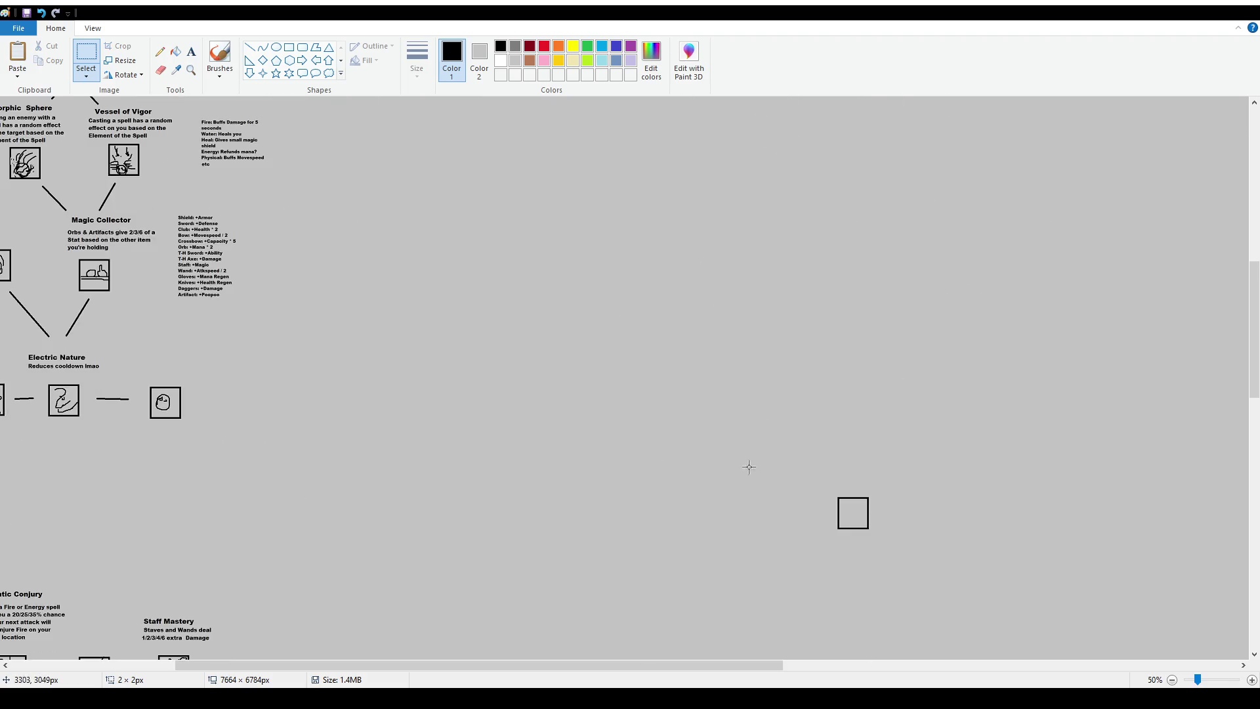
pyautogui.moveTo(815, 467)
pyautogui.mouseDown()
pyautogui.moveTo(898, 555)
pyautogui.moveTo(65, 440)
pyautogui.moveTo(363, 259)
pyautogui.moveTo(420, 248)
pyautogui.mouseUp()
pyautogui.scroll(5, 65, 440)
pyautogui.scroll(2, 441, 263)
pyautogui.moveTo(401, 341)
pyautogui.mouseDown()
pyautogui.moveTo(393, 191)
pyautogui.moveTo(396, 205)
pyautogui.mouseUp()
pyautogui.scroll(1, 499, 245)
pyautogui.moveTo(727, 266)
pyautogui.mouseDown()
pyautogui.moveTo(854, 366)
pyautogui.moveTo(799, 297)
pyautogui.mouseUp()
pyautogui.scroll(2, 800, 297)
pyautogui.click(760, 306)
pyautogui.click(219, 58)
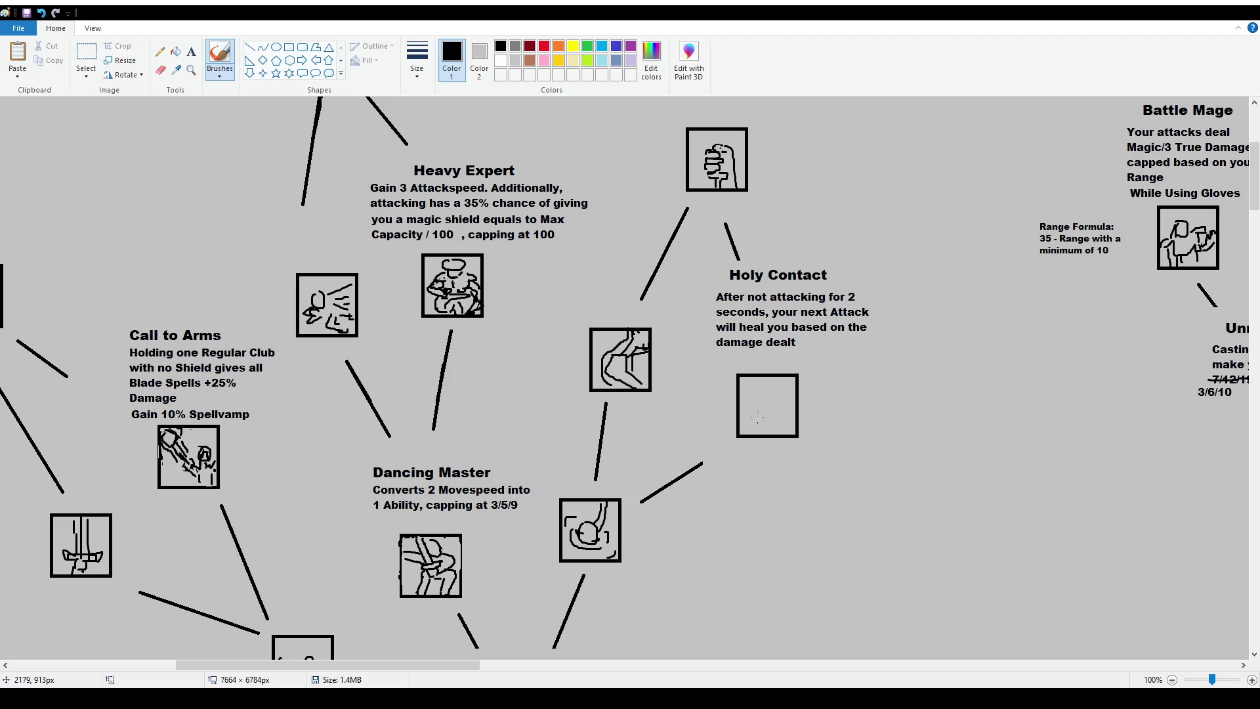
# Sketch a face inside the Holy Contact box, then select and delete it
pyautogui.moveTo(770, 409); pyautogui.dragTo(757, 432)
pyautogui.moveTo(754, 417); pyautogui.dragTo(759, 410)
pyautogui.hotkey('ctrl', 'z')
pyautogui.moveTo(755, 419)
pyautogui.mouseDown()
pyautogui.moveTo(749, 401)
pyautogui.moveTo(765, 406)
pyautogui.mouseUp()
pyautogui.click(76, 56)
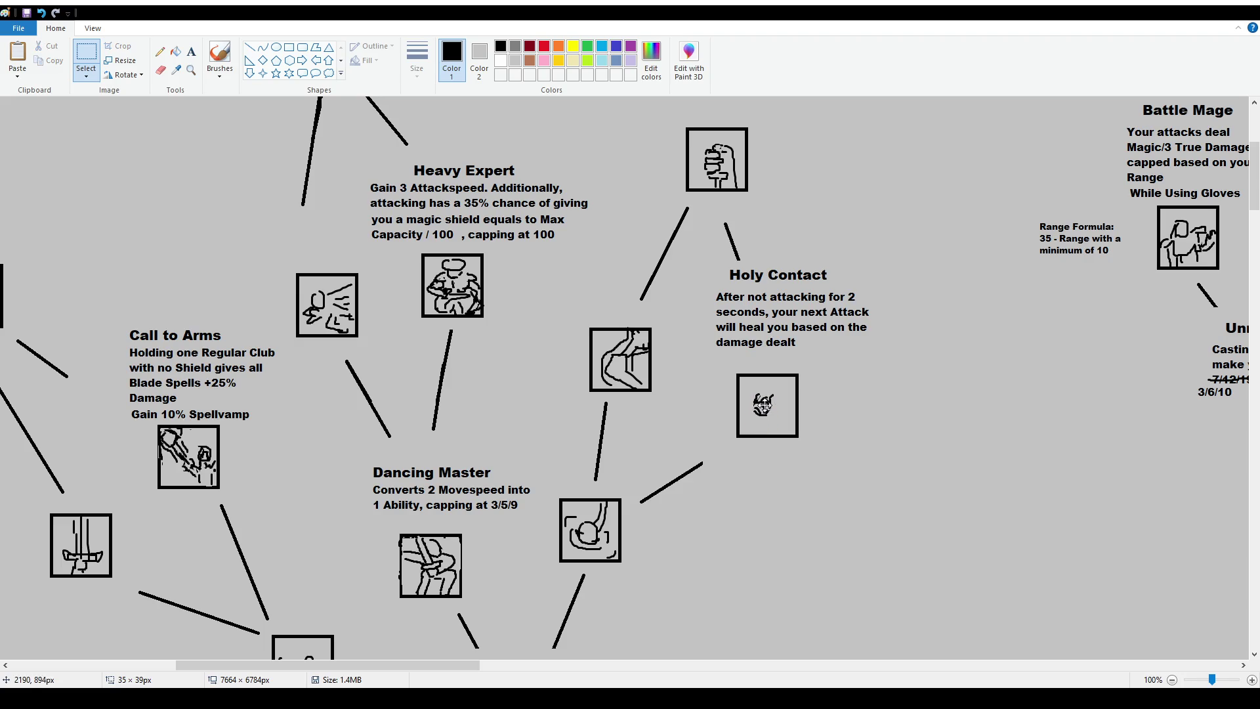
pyautogui.click(220, 56)
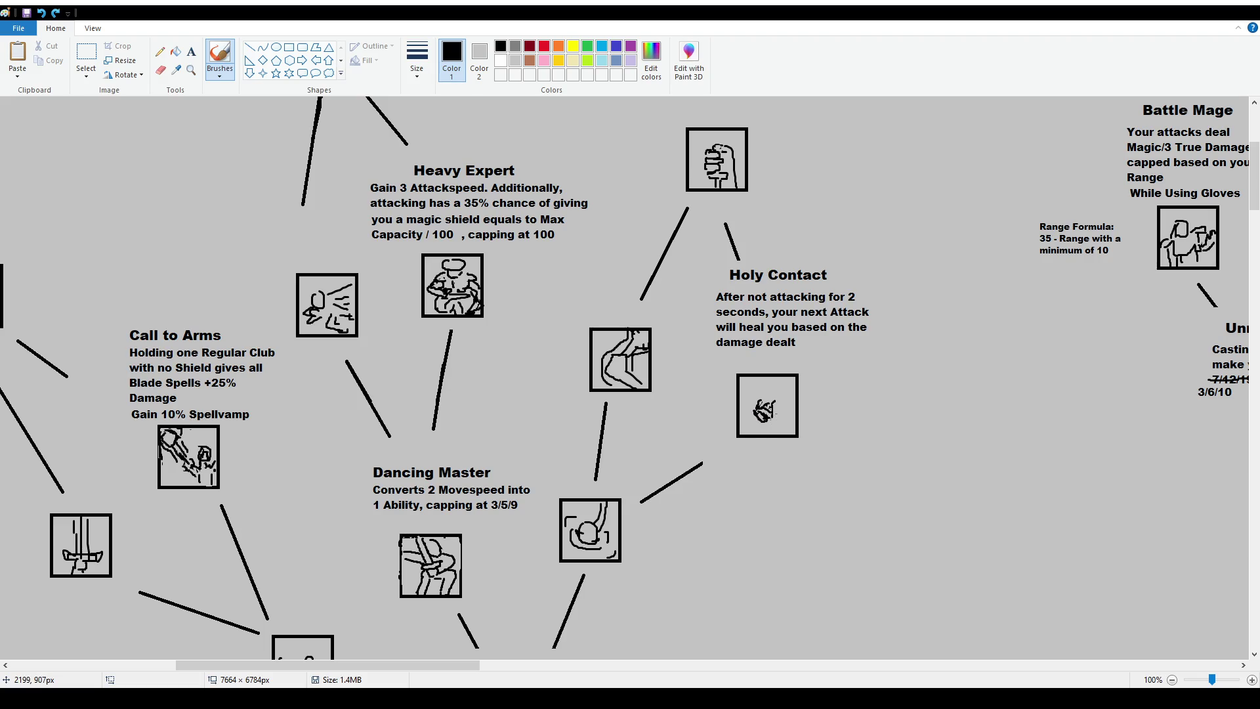
pyautogui.click(86, 54)
pyautogui.moveTo(750, 395); pyautogui.dragTo(783, 431)
pyautogui.press('Delete')
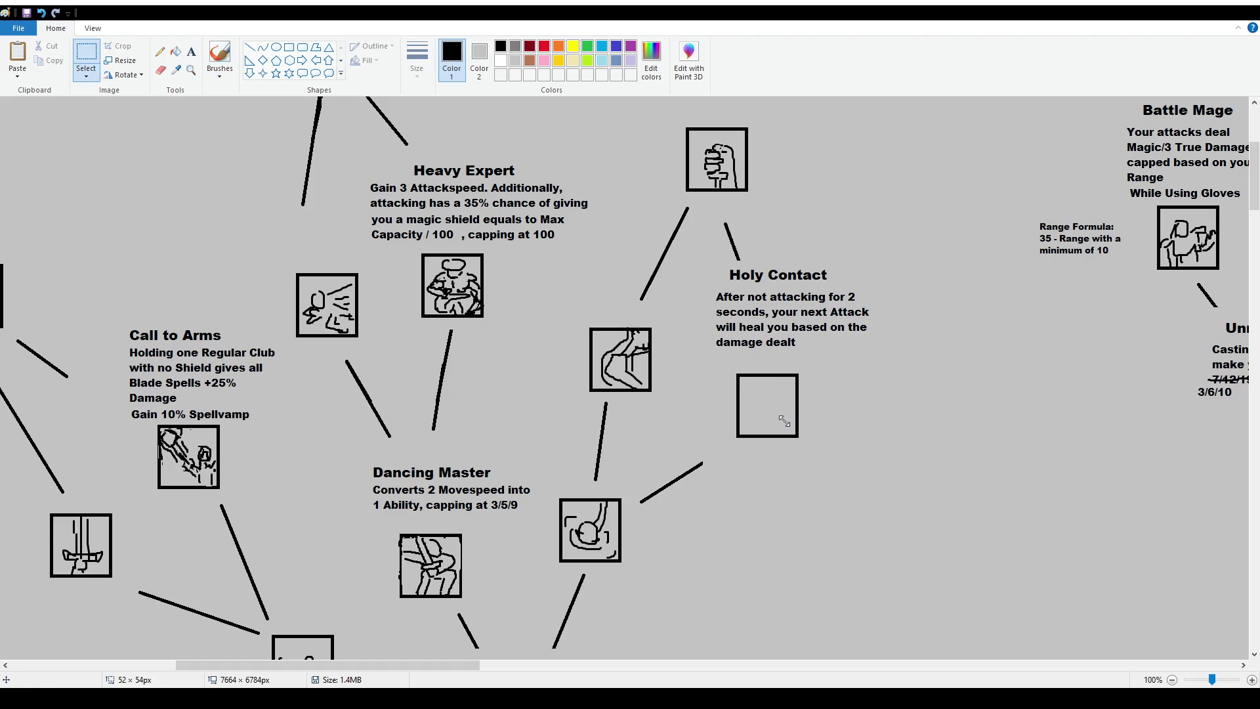
pyautogui.click(220, 55)
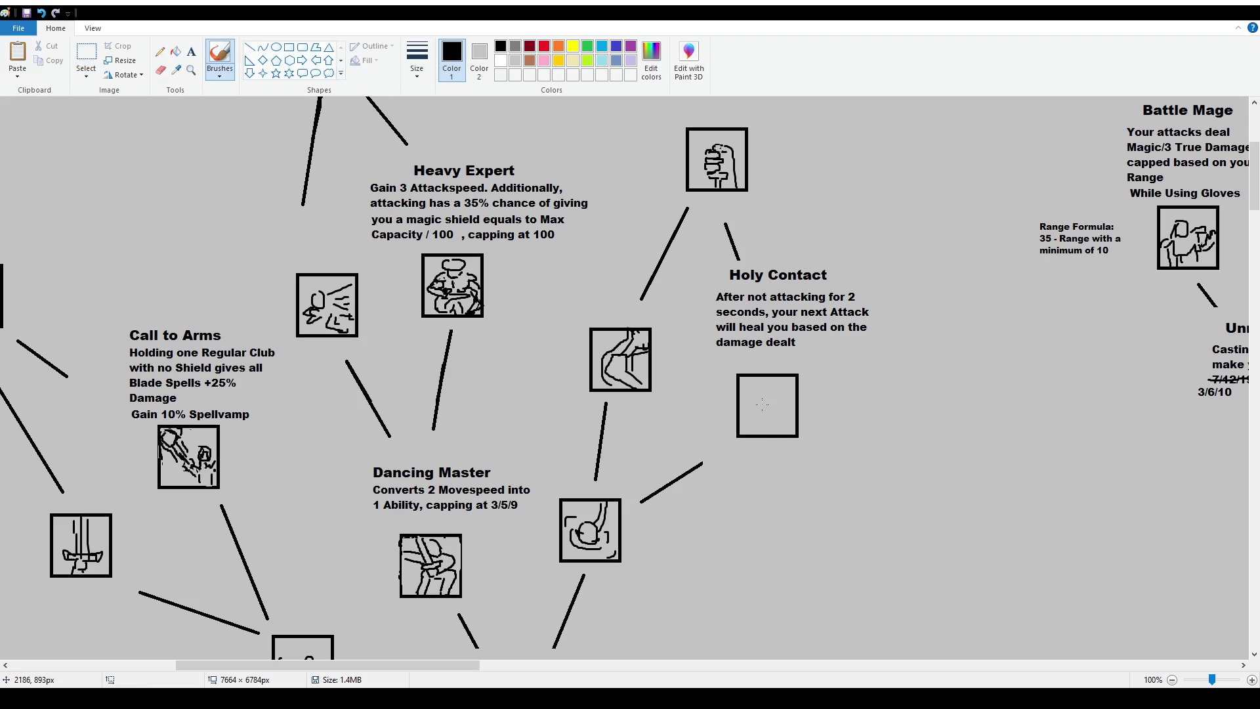
# Start a hand drawing in the box with a looping stroke and fingers
pyautogui.moveTo(759, 408); pyautogui.dragTo(770, 415)
pyautogui.hotkey('ctrl', 'z')
pyautogui.moveTo(759, 405); pyautogui.dragTo(779, 409)
pyautogui.moveTo(749, 411); pyautogui.dragTo(767, 429)
pyautogui.moveTo(742, 387)
pyautogui.mouseDown()
pyautogui.moveTo(754, 410)
pyautogui.moveTo(770, 392)
pyautogui.moveTo(760, 401)
pyautogui.mouseUp()
# Add detail strokes to the hand icon, redrawing one diagonal stroke
pyautogui.moveTo(740, 391)
pyautogui.mouseDown()
pyautogui.moveTo(767, 435)
pyautogui.moveTo(782, 423)
pyautogui.moveTo(800, 432)
pyautogui.mouseUp()
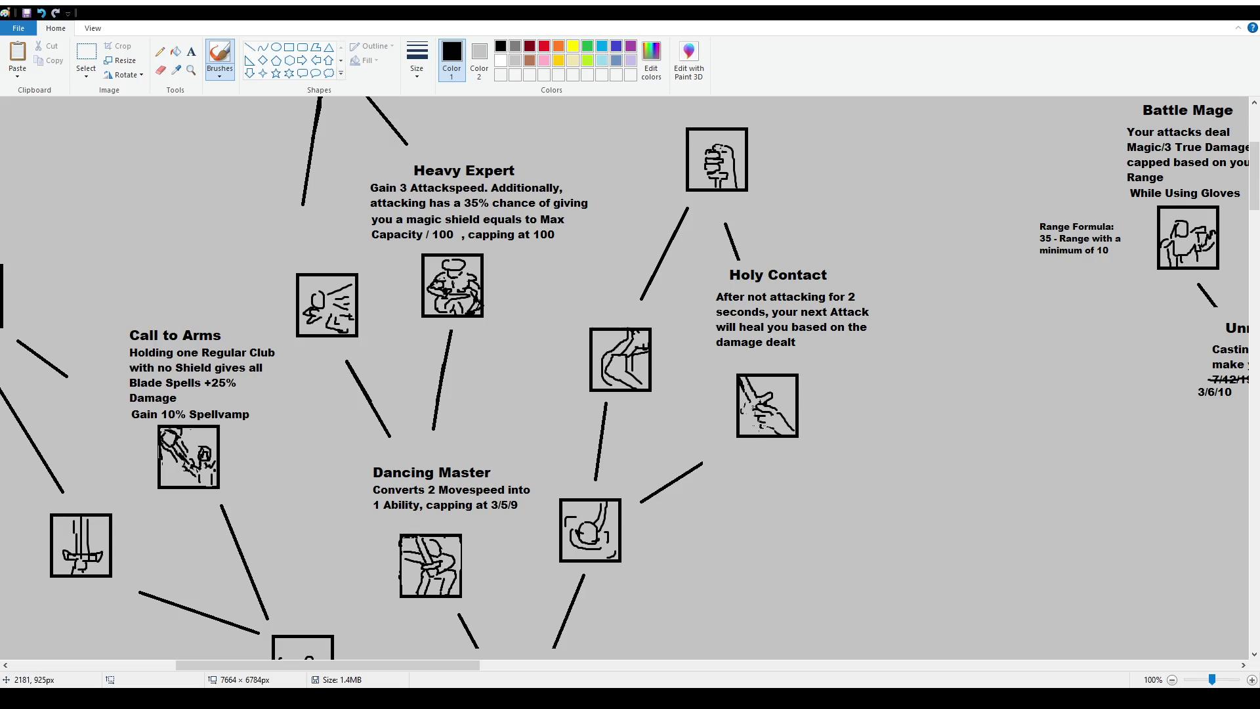
pyautogui.moveTo(785, 415); pyautogui.dragTo(781, 431)
pyautogui.moveTo(752, 377); pyautogui.dragTo(786, 413)
pyautogui.hotkey('ctrl', 'z')
pyautogui.moveTo(748, 412); pyautogui.dragTo(754, 408)
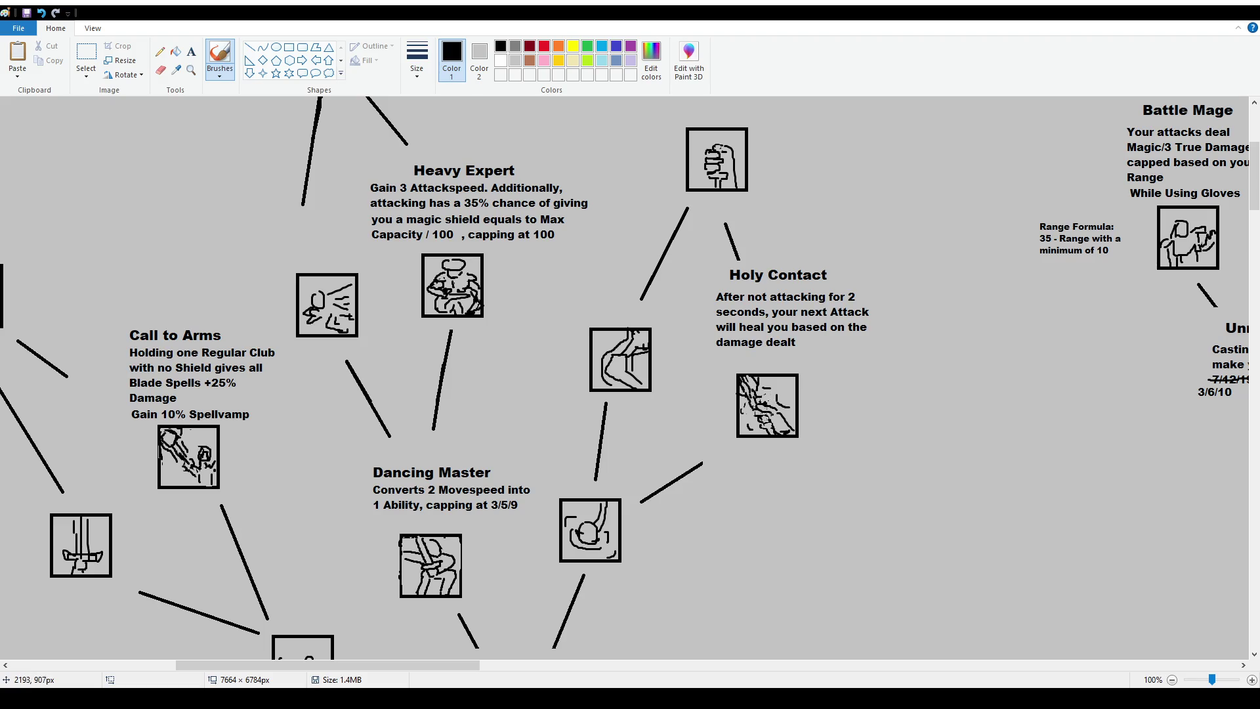
pyautogui.moveTo(759, 421); pyautogui.dragTo(773, 434)
# Sketch a small figure outline right of the Holy Contact box, undoing the stray loop
pyautogui.moveTo(835, 396)
pyautogui.mouseDown()
pyautogui.moveTo(848, 402)
pyautogui.moveTo(841, 387)
pyautogui.moveTo(831, 412)
pyautogui.moveTo(859, 415)
pyautogui.moveTo(826, 412)
pyautogui.mouseUp()
pyautogui.hotkey('ctrl', 'z')
# Add strokes for the small figure's legs and a hand beside it
pyautogui.moveTo(860, 415); pyautogui.dragTo(851, 420)
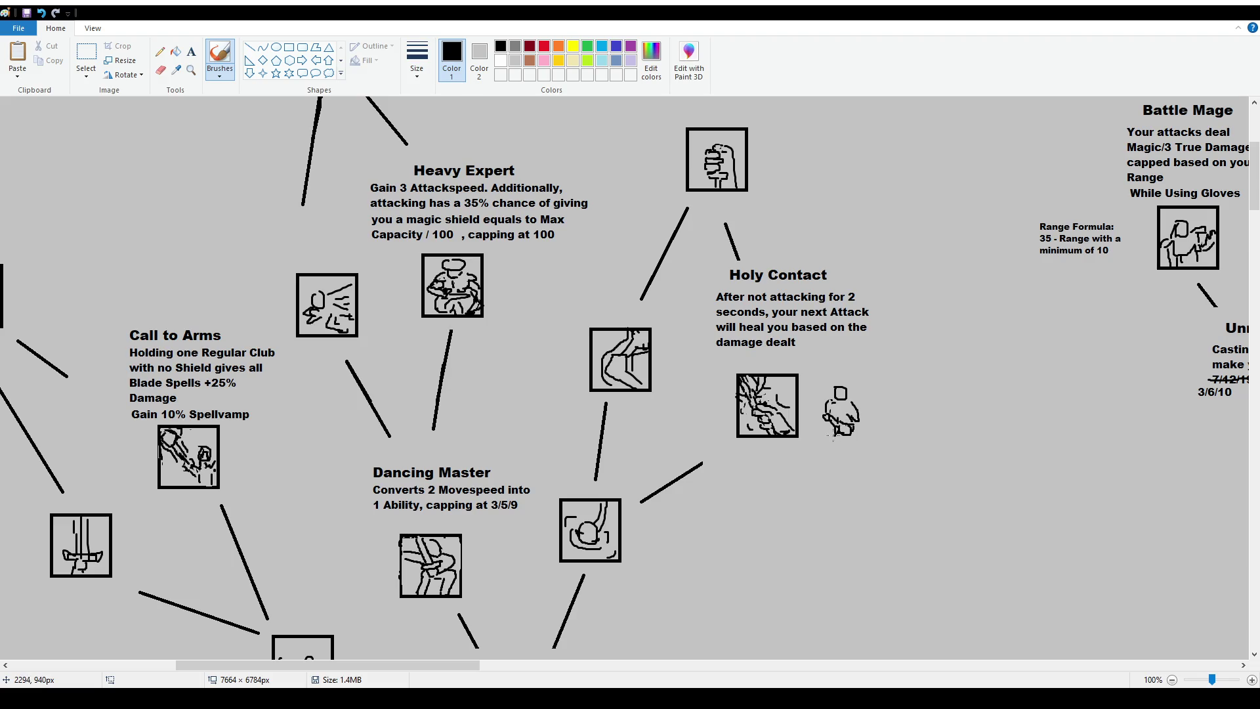
pyautogui.moveTo(825, 430); pyautogui.dragTo(839, 438)
pyautogui.moveTo(862, 397); pyautogui.dragTo(863, 408)
pyautogui.scroll(1, 889, 419)
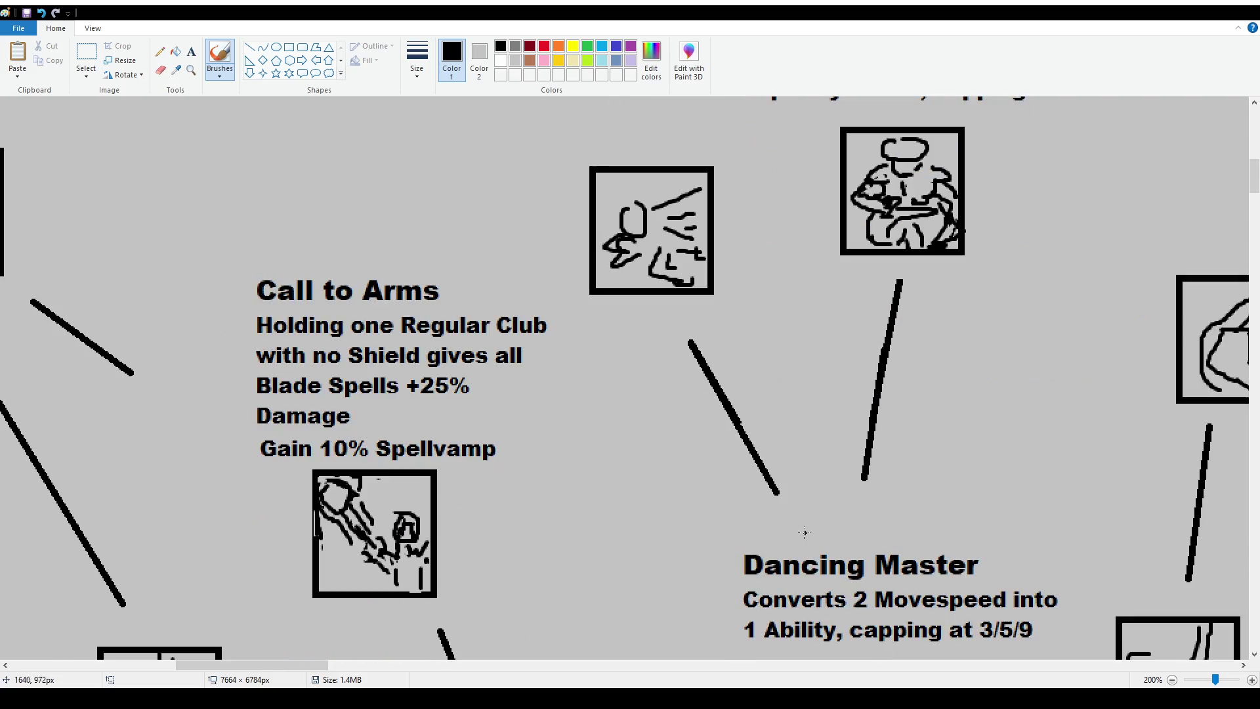
pyautogui.moveTo(291, 665)
pyautogui.mouseDown()
pyautogui.moveTo(502, 665)
pyautogui.moveTo(418, 673)
pyautogui.mouseUp()
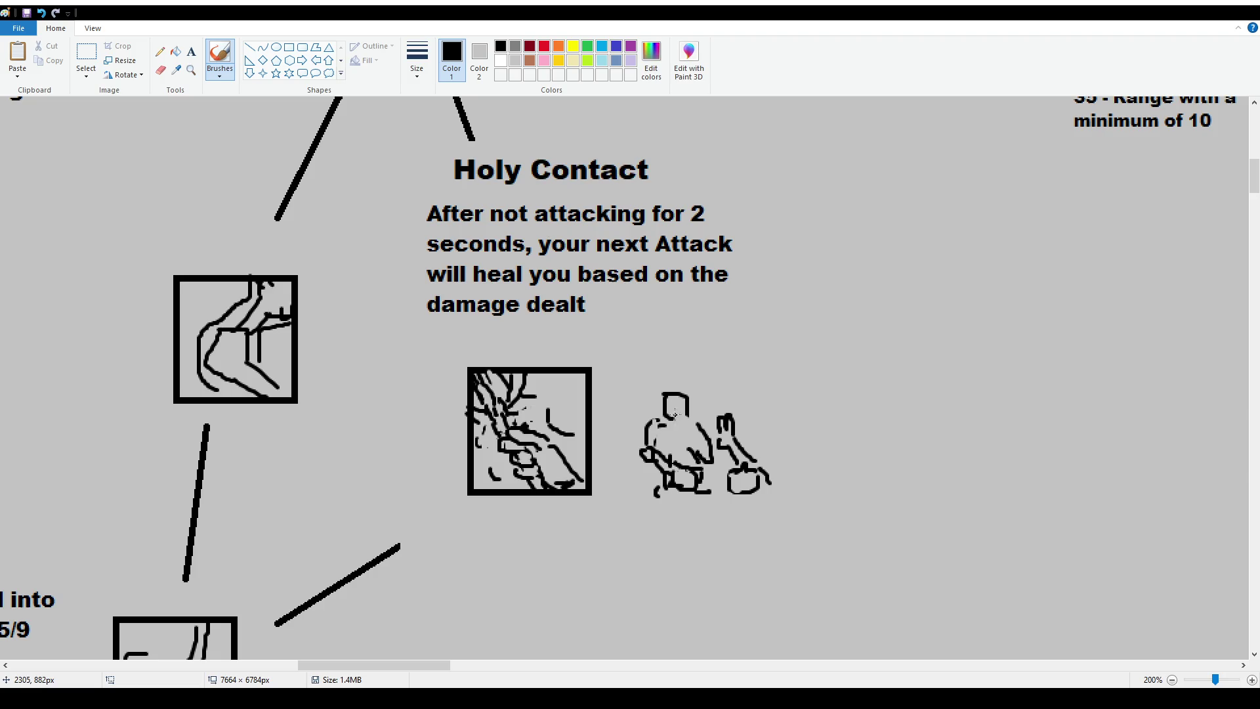
# Add head and body detail strokes to the figure, undoing a solid side stroke
pyautogui.moveTo(665, 398); pyautogui.dragTo(678, 403)
pyautogui.moveTo(681, 410); pyautogui.dragTo(681, 424)
pyautogui.moveTo(650, 421)
pyautogui.mouseDown()
pyautogui.moveTo(635, 430)
pyautogui.moveTo(643, 453)
pyautogui.moveTo(633, 440)
pyautogui.moveTo(653, 479)
pyautogui.moveTo(654, 400)
pyautogui.moveTo(689, 390)
pyautogui.moveTo(700, 413)
pyautogui.mouseUp()
pyautogui.hotkey('ctrl', 'z')
pyautogui.hotkey('ctrl', 'z')
pyautogui.moveTo(741, 465); pyautogui.dragTo(748, 477)
pyautogui.scroll(-1, 677, 452)
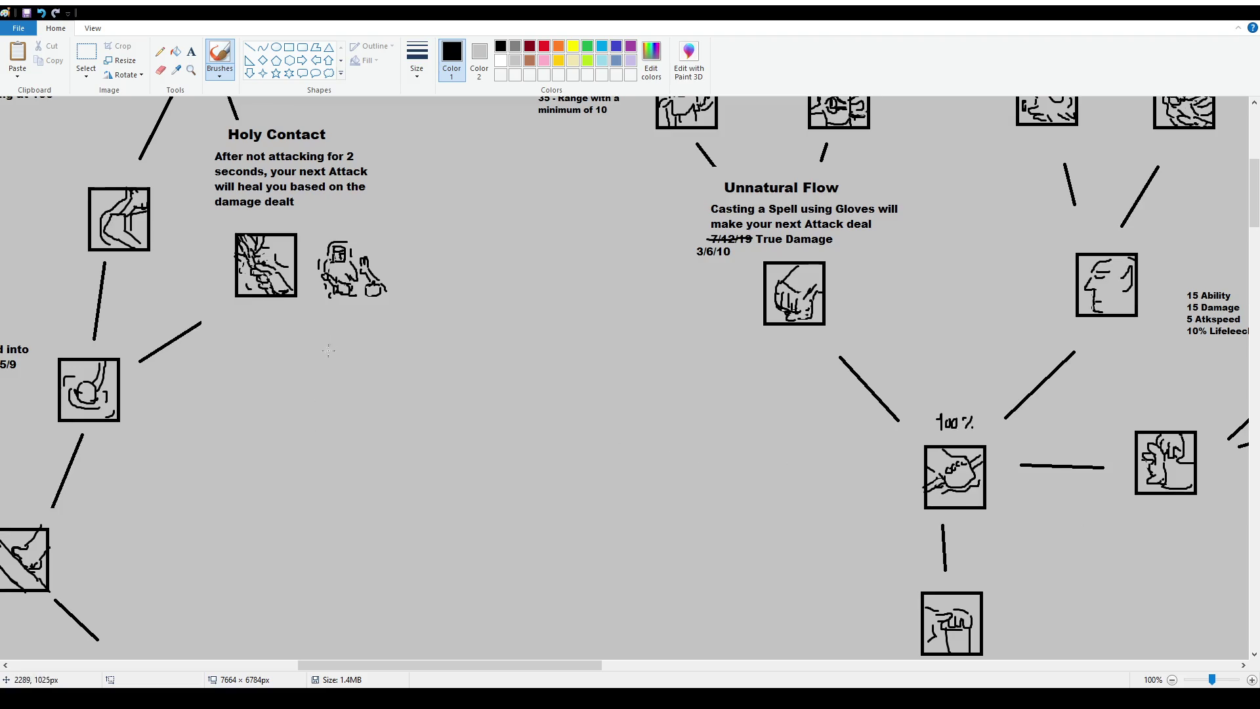
pyautogui.moveTo(445, 665); pyautogui.dragTo(378, 666)
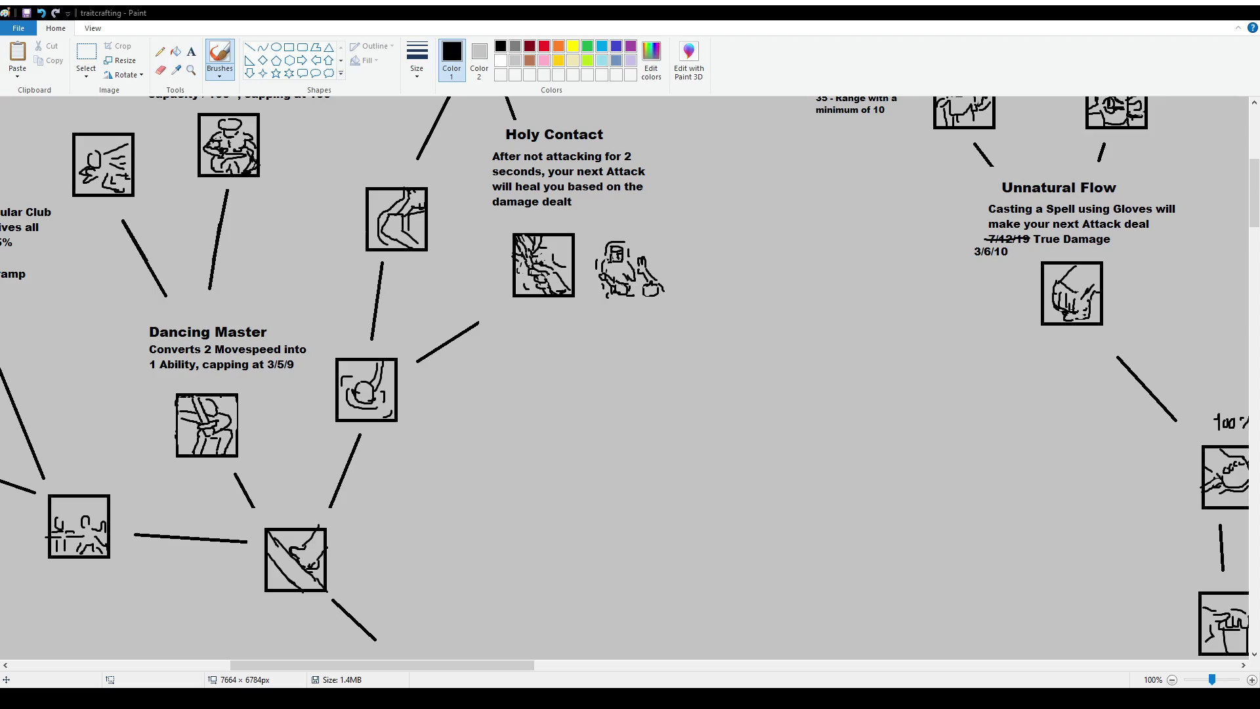
pyautogui.scroll(5, 590, 358)
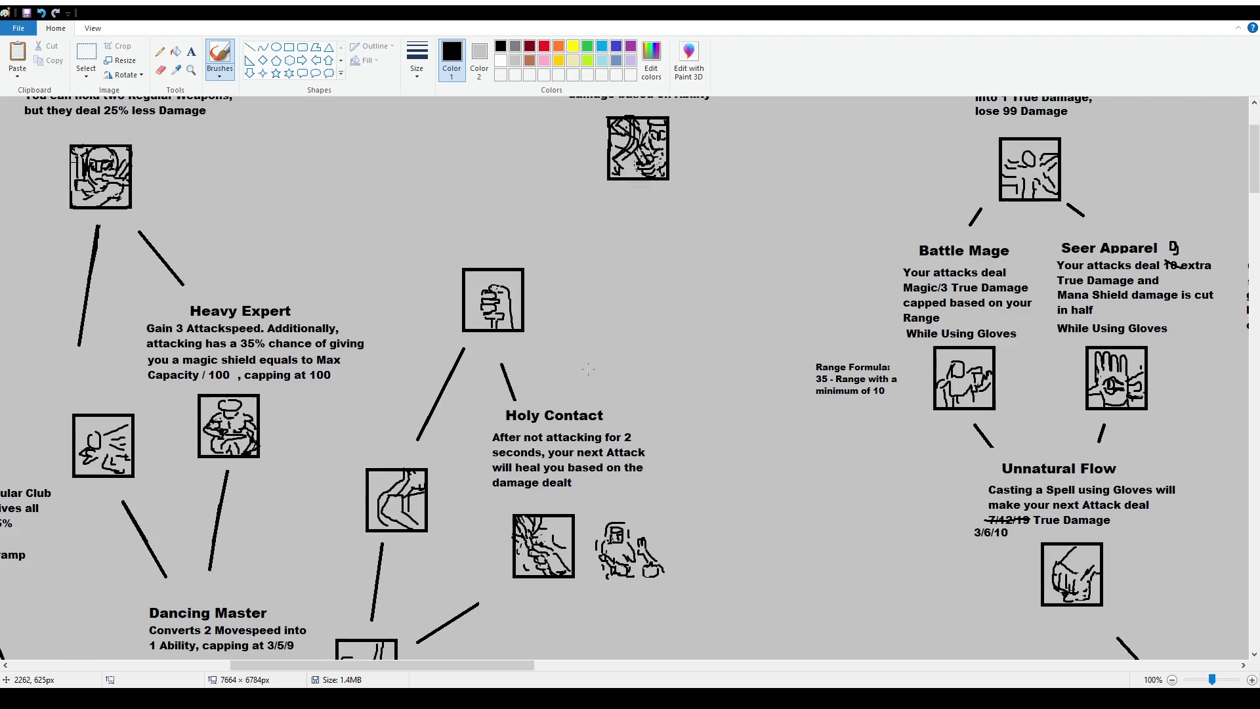
pyautogui.scroll(-2, 589, 357)
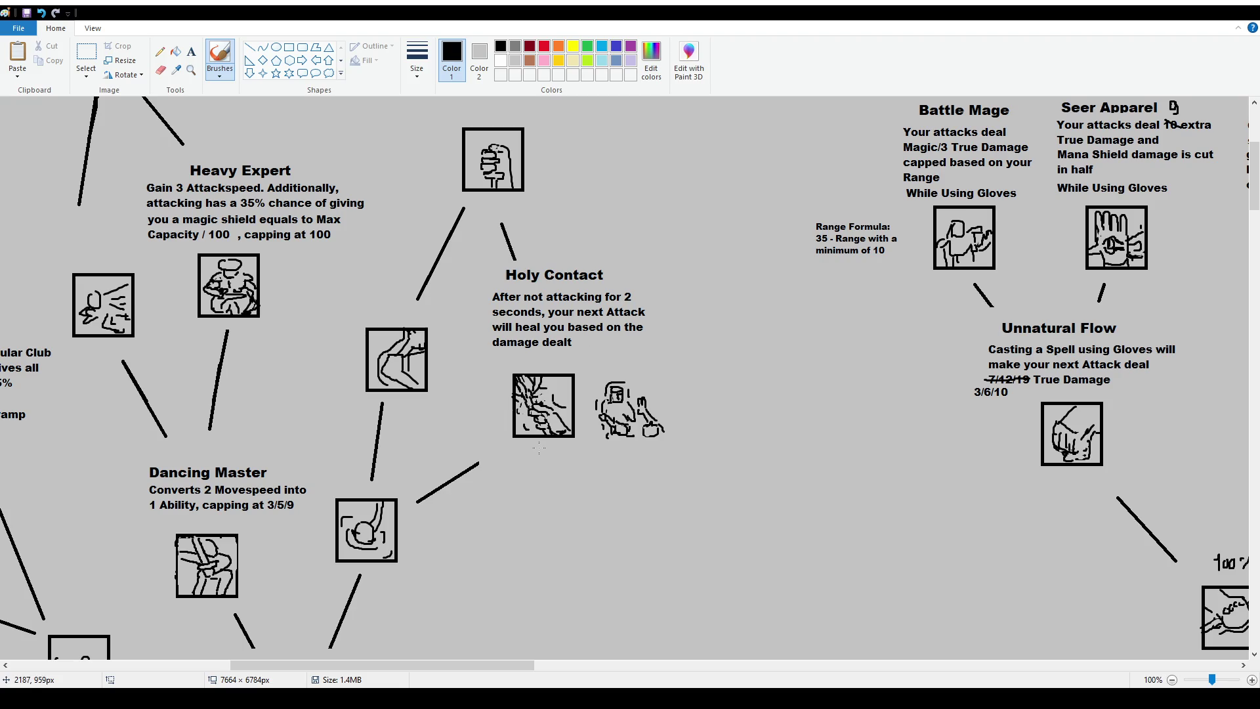
pyautogui.keyDown('ctrl'); pyautogui.scroll(-1, 538, 449); pyautogui.keyUp('ctrl')
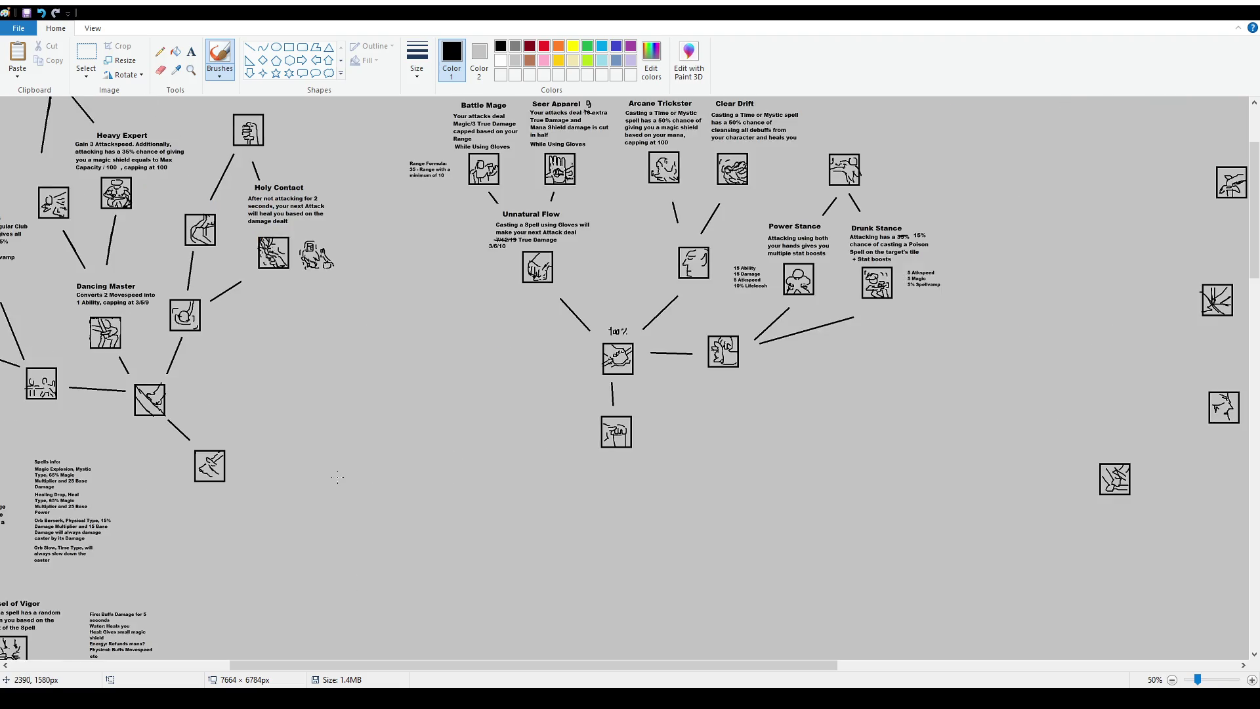
pyautogui.scroll(2, 337, 477)
pyautogui.moveTo(403, 666); pyautogui.dragTo(177, 670)
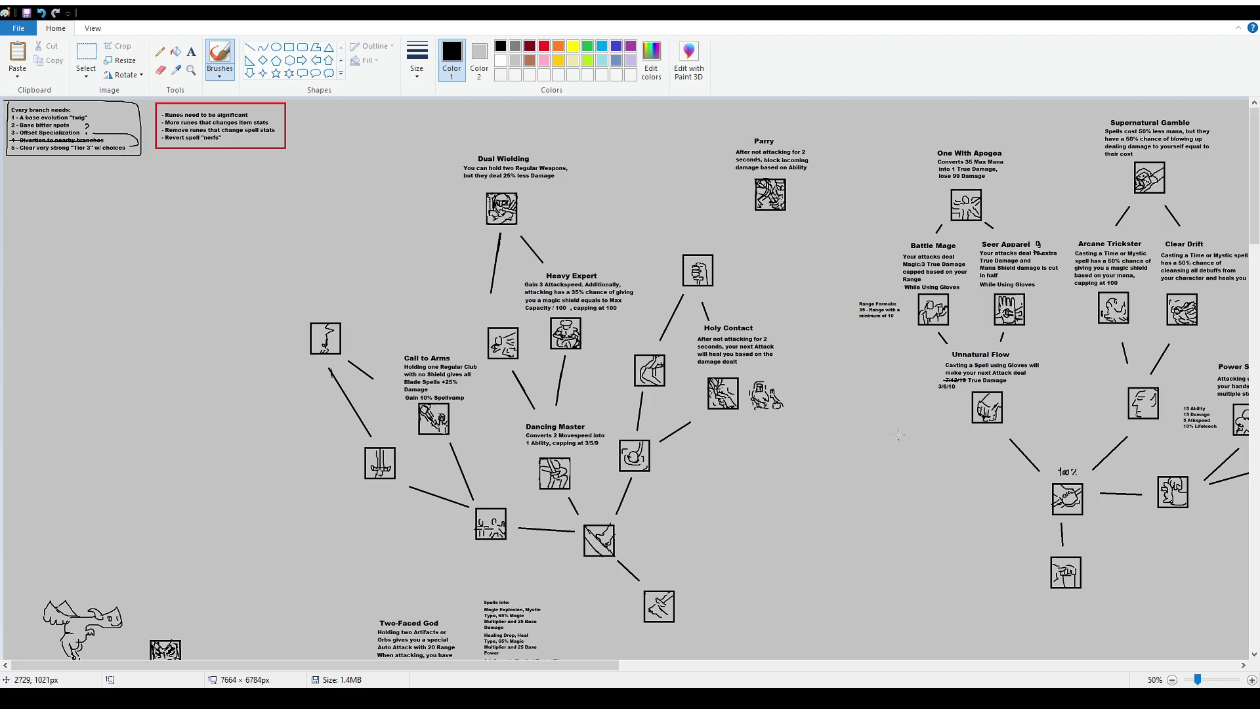
pyautogui.scroll(1, 927, 376)
pyautogui.scroll(-5, 926, 376)
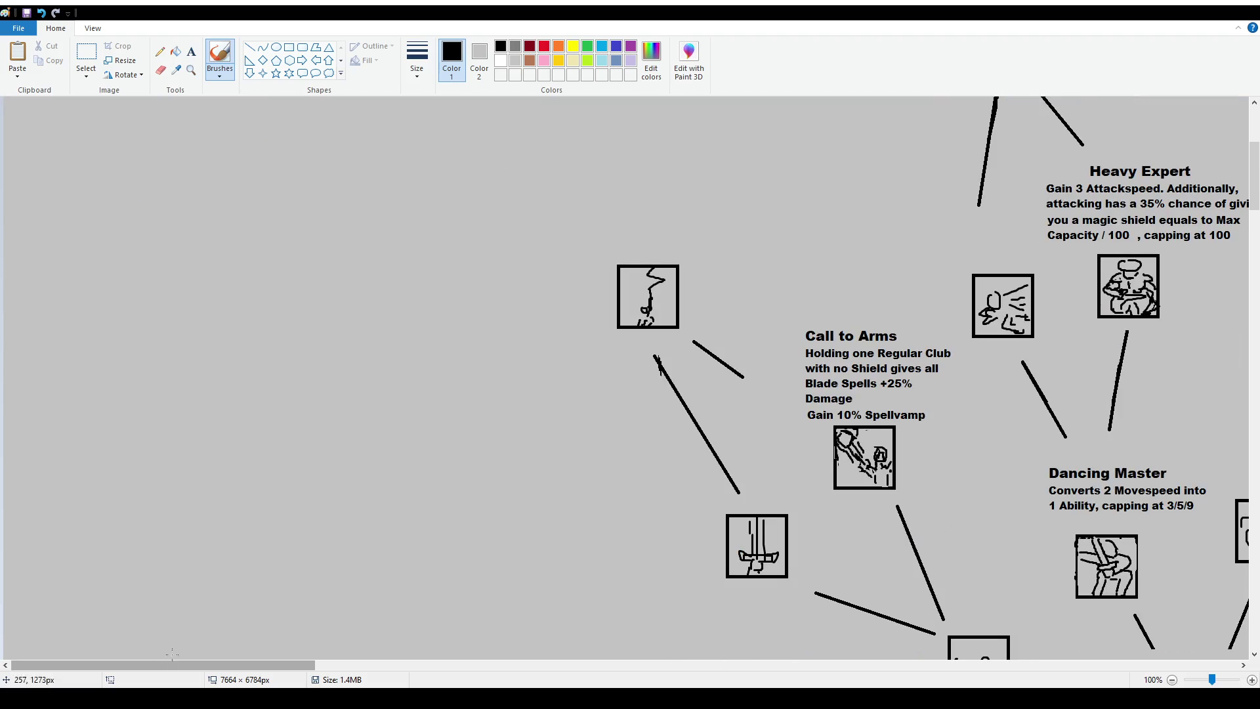
pyautogui.moveTo(205, 665); pyautogui.dragTo(314, 683)
pyautogui.moveTo(352, 308)
pyautogui.mouseDown()
pyautogui.moveTo(375, 460)
pyautogui.moveTo(522, 497)
pyautogui.moveTo(520, 317)
pyautogui.moveTo(356, 293)
pyautogui.mouseUp()
pyautogui.hotkey('ctrl', 'z')
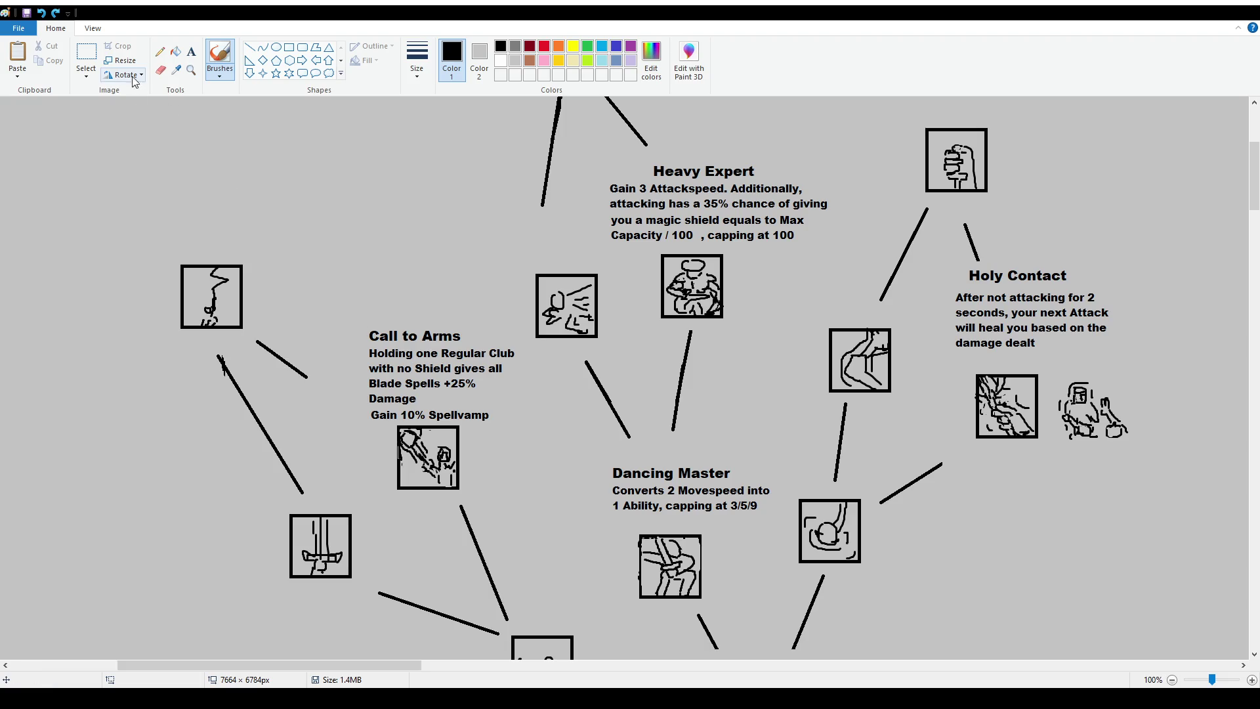
pyautogui.click(86, 55)
# Try hand-drawn connecting strokes and outlines near Call to Arms, undoing each one
pyautogui.click(220, 56)
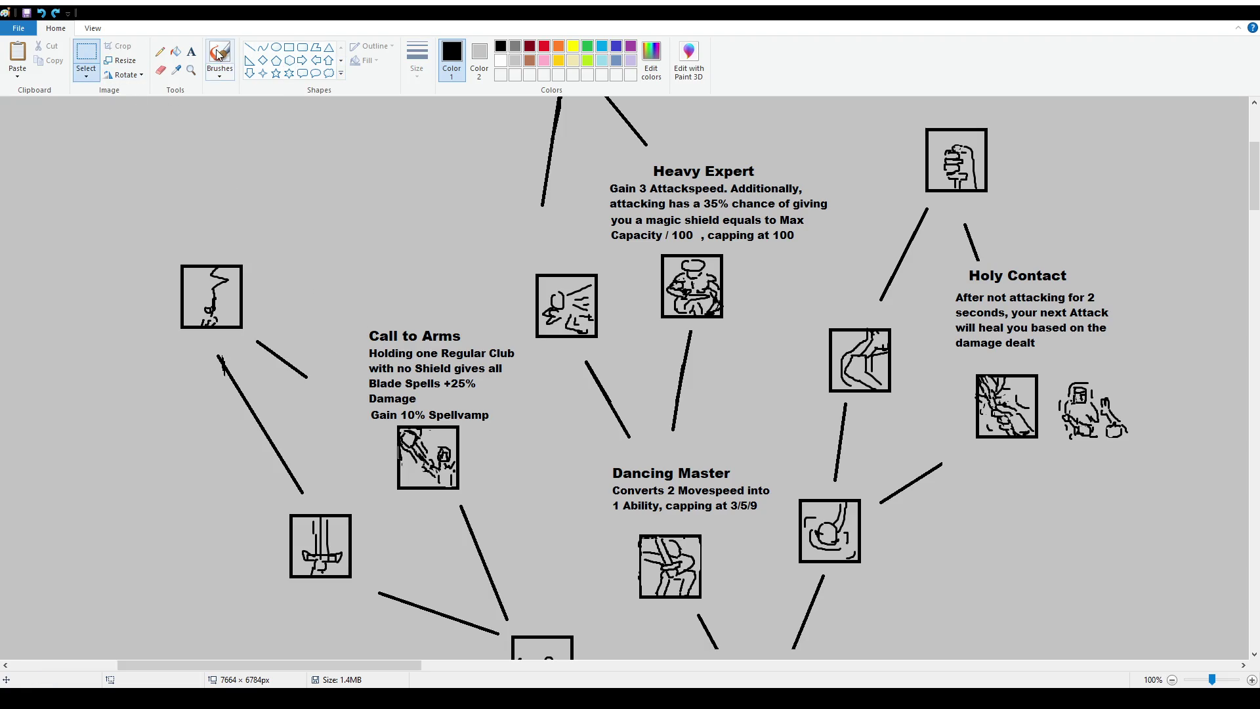
pyautogui.moveTo(391, 485); pyautogui.dragTo(364, 516)
pyautogui.hotkey('ctrl', 'z')
pyautogui.moveTo(259, 506)
pyautogui.mouseDown()
pyautogui.moveTo(261, 593)
pyautogui.moveTo(386, 522)
pyautogui.moveTo(259, 508)
pyautogui.mouseUp()
pyautogui.hotkey('ctrl', 'z')
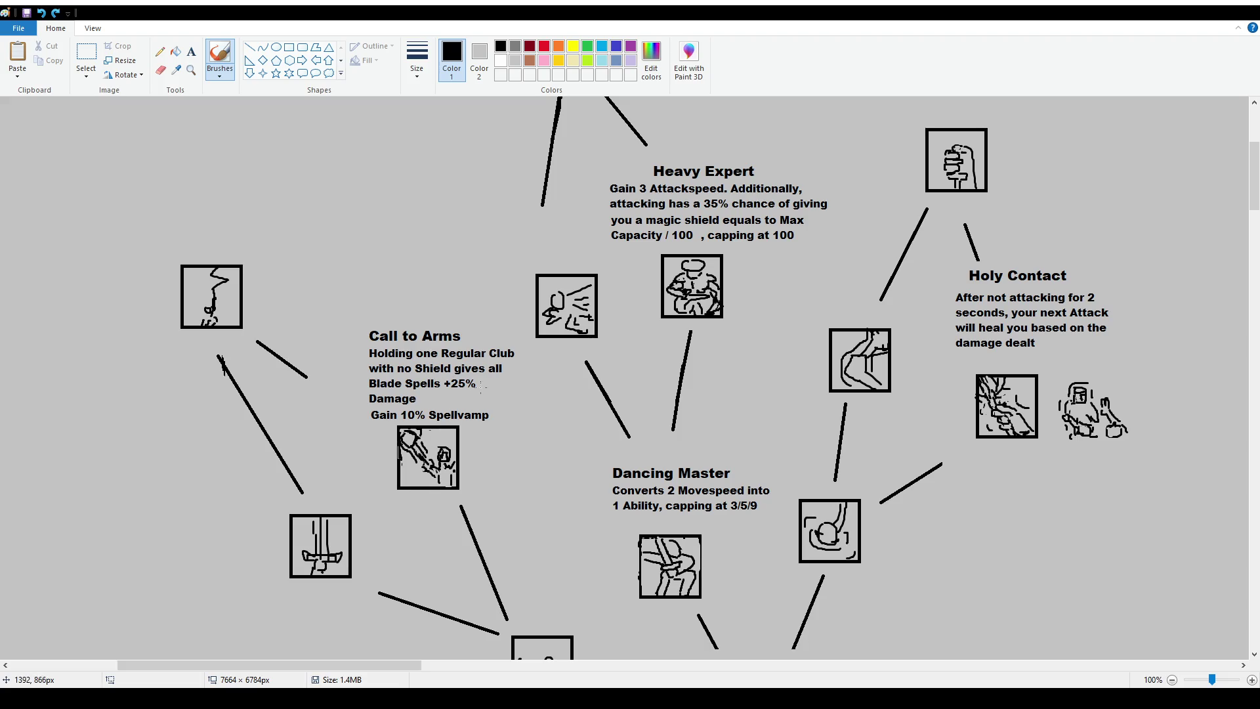
pyautogui.moveTo(363, 344)
pyautogui.mouseDown()
pyautogui.moveTo(372, 413)
pyautogui.moveTo(504, 403)
pyautogui.moveTo(524, 353)
pyautogui.moveTo(356, 345)
pyautogui.mouseUp()
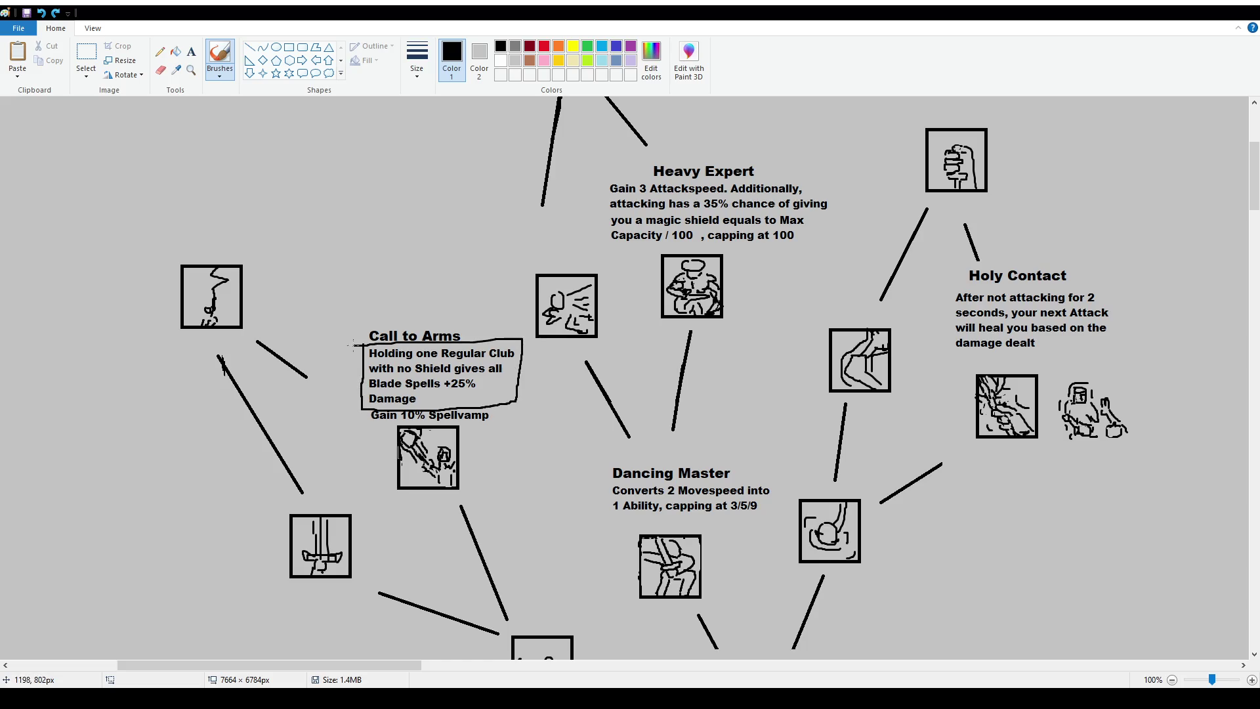
pyautogui.hotkey('ctrl', 'z')
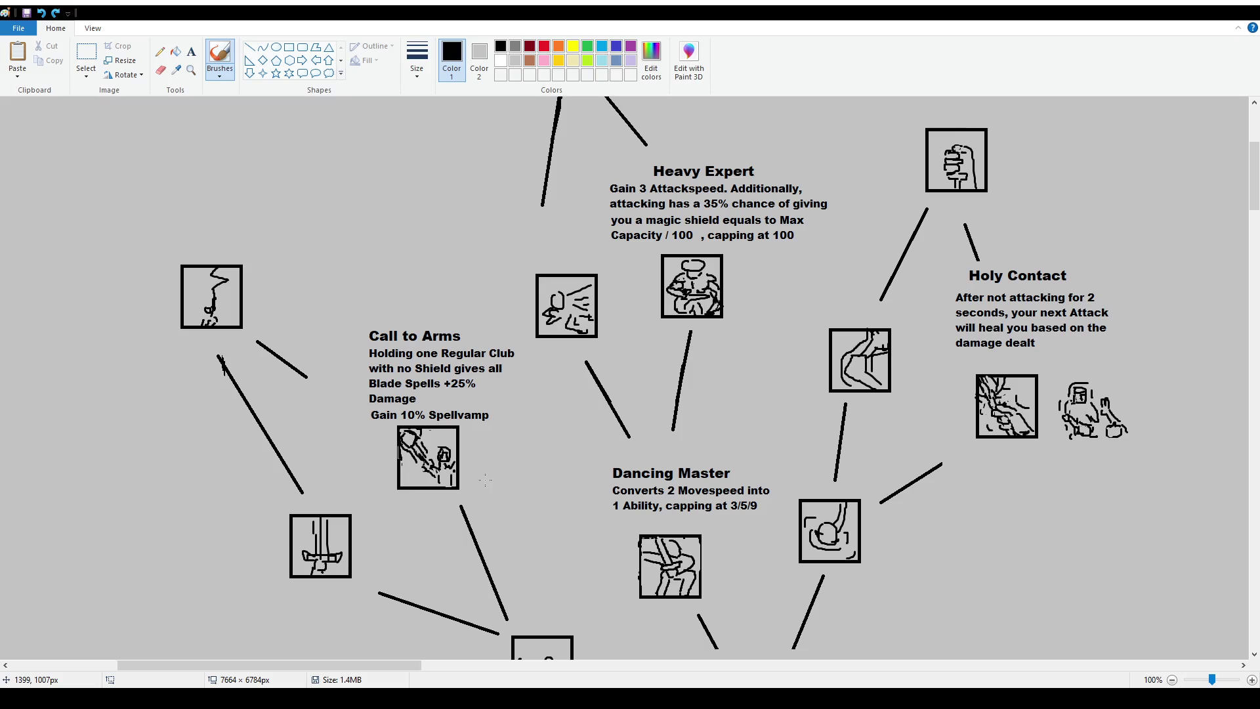
# Nudge the Call to Arms title up and move its old description to the upper left
pyautogui.click(86, 54)
pyautogui.moveTo(365, 324)
pyautogui.mouseDown()
pyautogui.moveTo(493, 348)
pyautogui.moveTo(428, 319)
pyautogui.mouseUp()
pyautogui.click(363, 355)
pyautogui.moveTo(363, 343)
pyautogui.mouseDown()
pyautogui.moveTo(516, 399)
pyautogui.moveTo(543, 421)
pyautogui.moveTo(529, 422)
pyautogui.mouseUp()
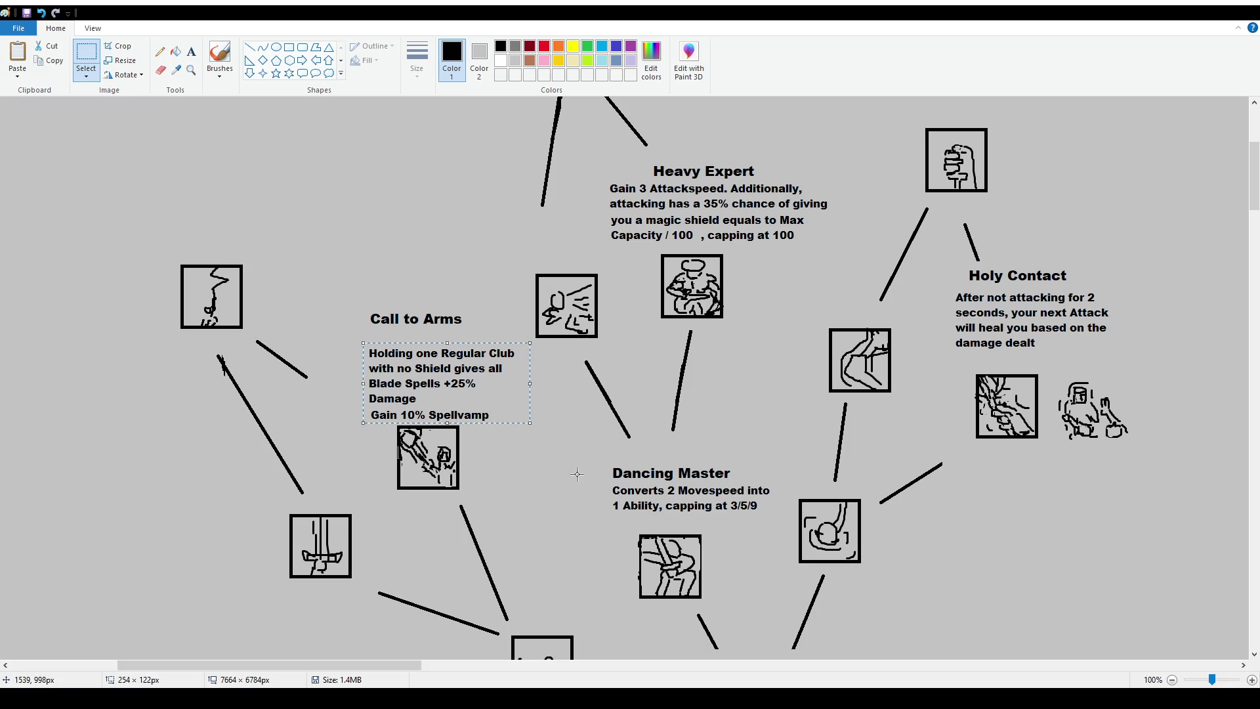
pyautogui.press('Delete')
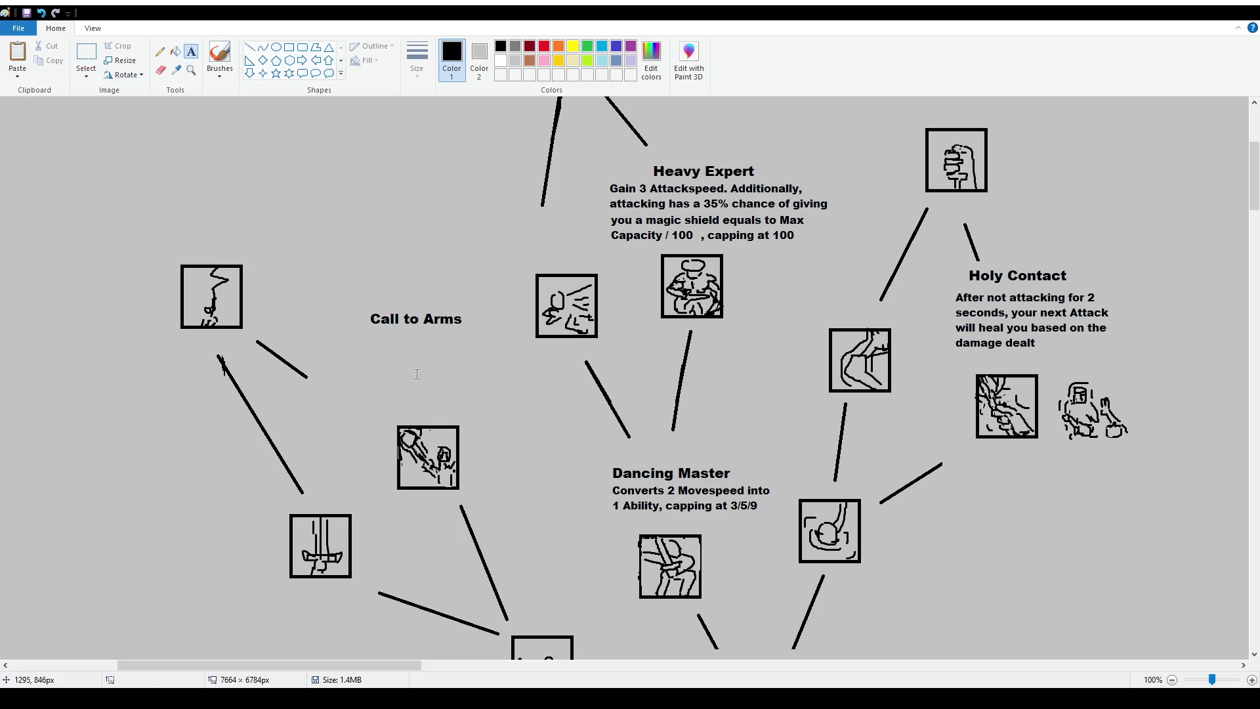
pyautogui.hotkey('ctrl', 'z')
pyautogui.moveTo(362, 342)
pyautogui.mouseDown()
pyautogui.moveTo(524, 422)
pyautogui.moveTo(345, 168)
pyautogui.moveTo(230, 202)
pyautogui.mouseUp()
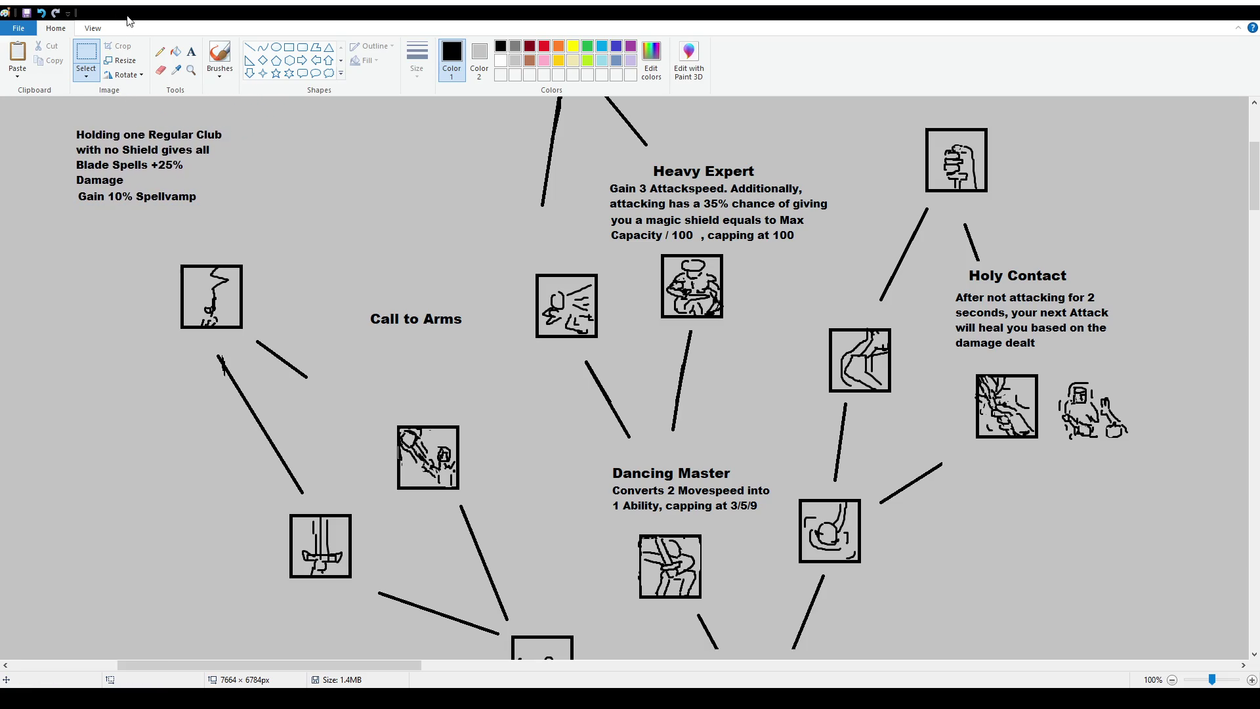
# Add the size-12 text 'Casting a Blade spell buffs you and nearby allies with stat buffs' under Call to Arms
pyautogui.click(191, 52)
pyautogui.moveTo(359, 349)
pyautogui.mouseDown()
pyautogui.moveTo(487, 416)
pyautogui.moveTo(522, 415)
pyautogui.mouseUp()
pyautogui.click(96, 70)
pyautogui.click(95, 134)
pyautogui.write('Casting a ')
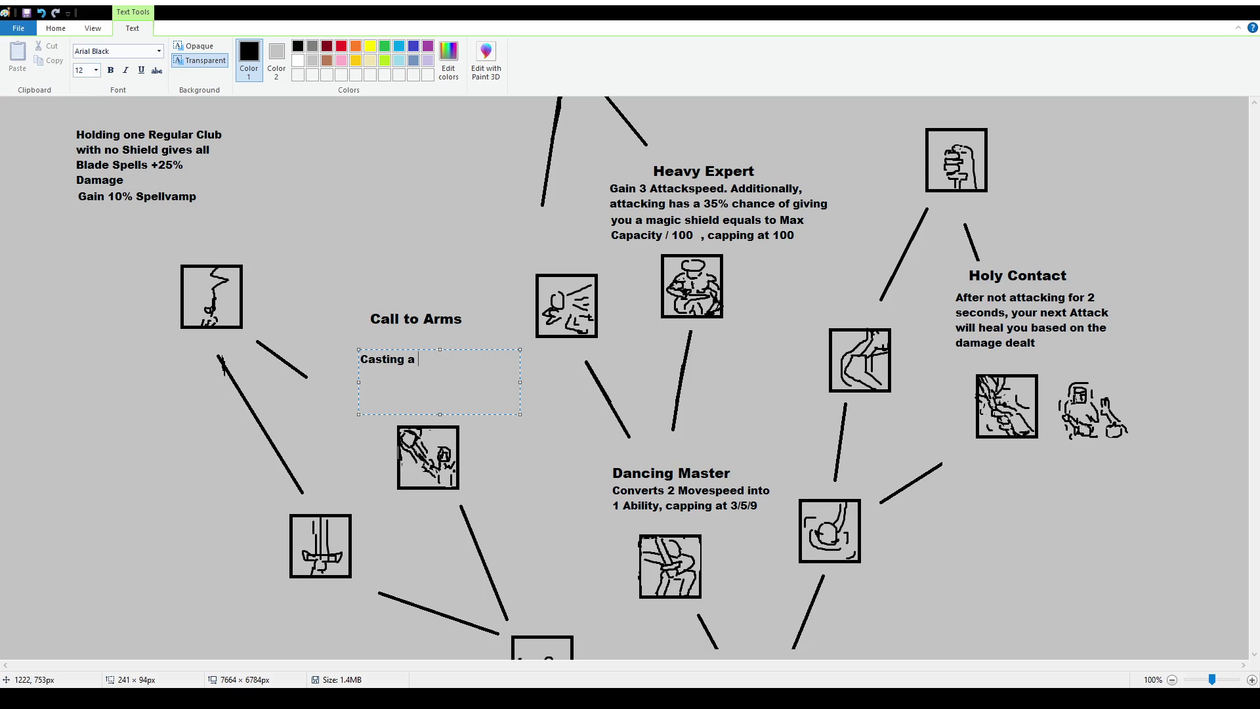
pyautogui.write('Blade spell ')
pyautogui.write('buffs you')
pyautogui.write(' and nearby ')
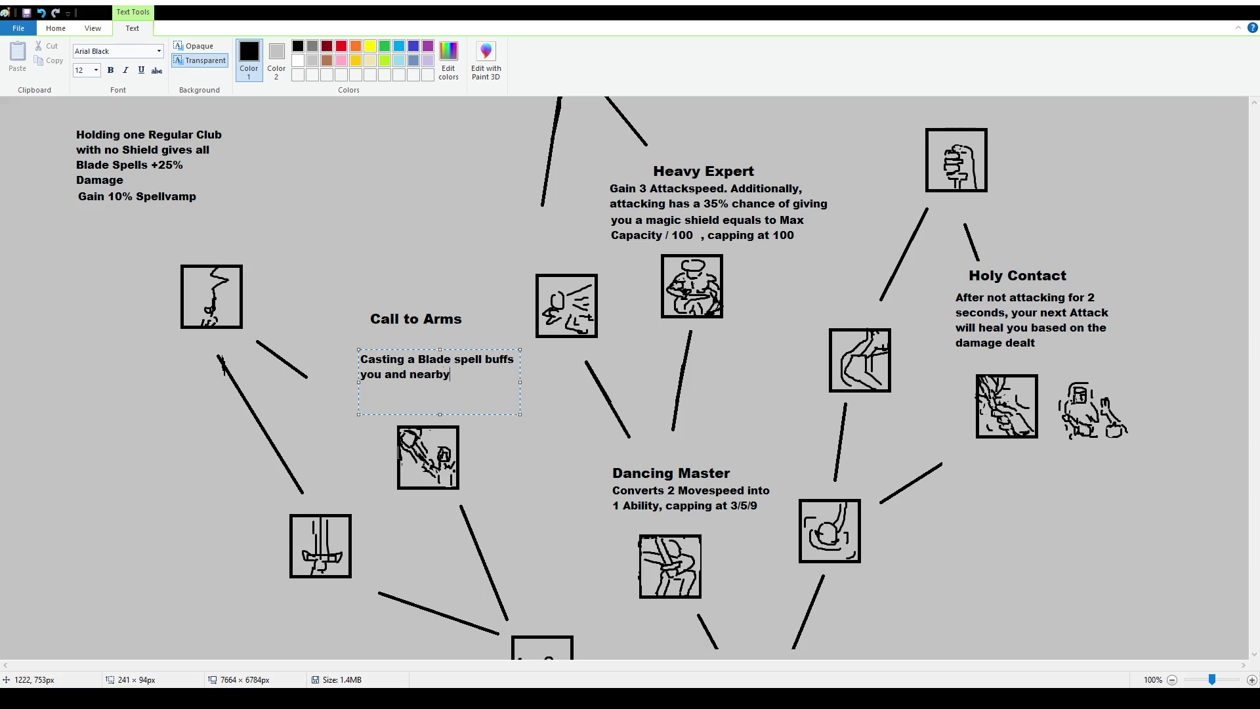
pyautogui.write('allies ')
pyautogui.write('with')
pyautogui.write(' stat buffs')
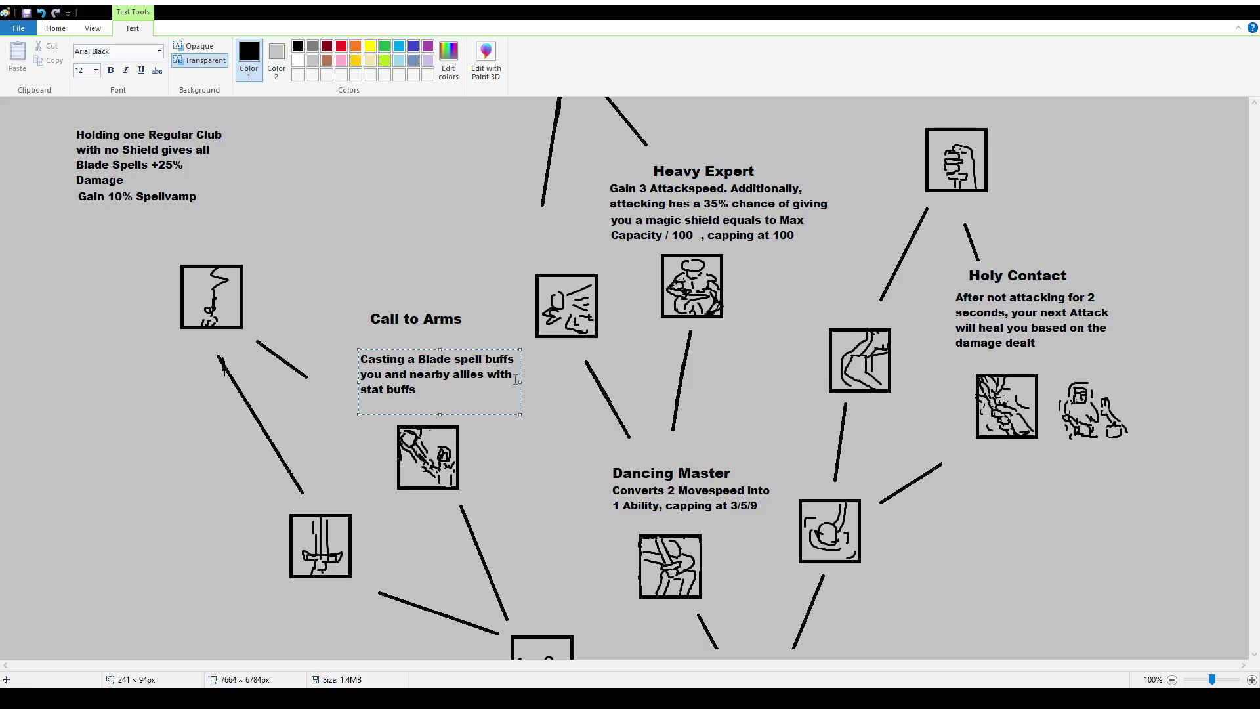
pyautogui.moveTo(520, 382); pyautogui.dragTo(493, 382)
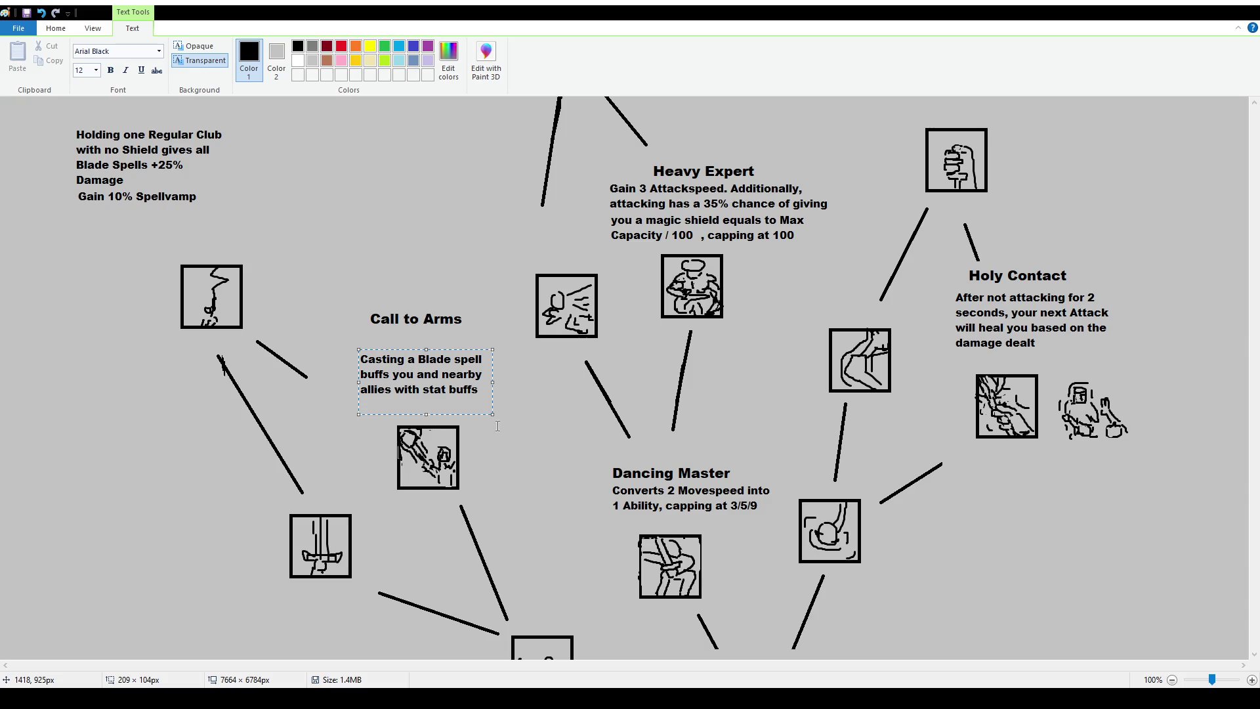
pyautogui.click(459, 295)
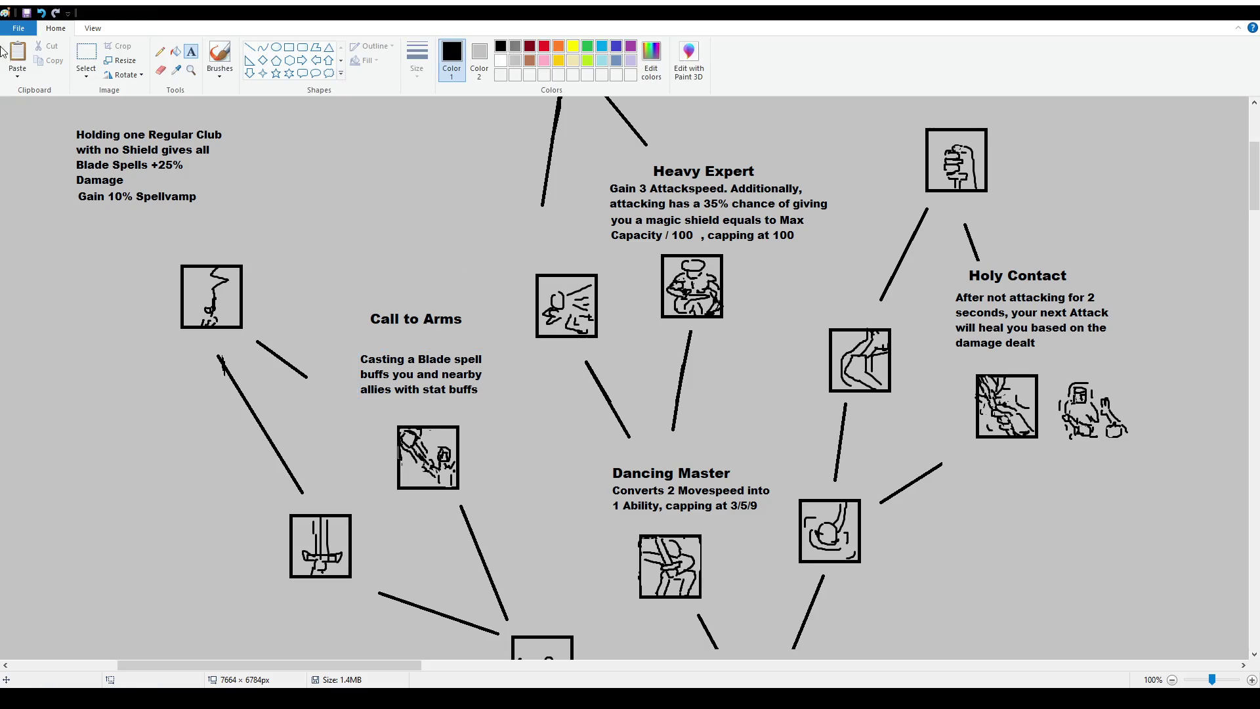
# Move the Call to Arms title and description closer together, shifted right and down
pyautogui.click(86, 59)
pyautogui.moveTo(352, 292)
pyautogui.mouseDown()
pyautogui.moveTo(486, 332)
pyautogui.moveTo(364, 328)
pyautogui.moveTo(450, 354)
pyautogui.moveTo(490, 408)
pyautogui.mouseUp()
pyautogui.click(538, 460)
# Add a size-10 '10 Damage' note beside the Call to Arms icon, removing extra lines
pyautogui.click(191, 52)
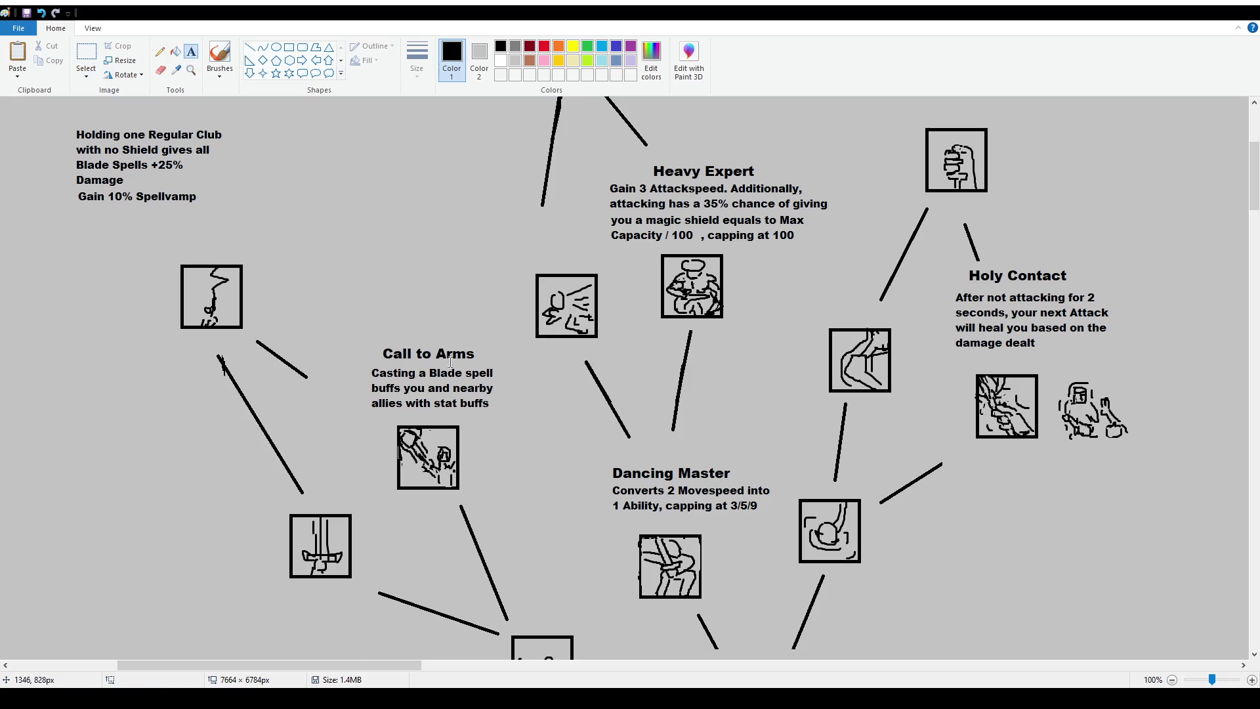
pyautogui.click(474, 430)
pyautogui.write('10')
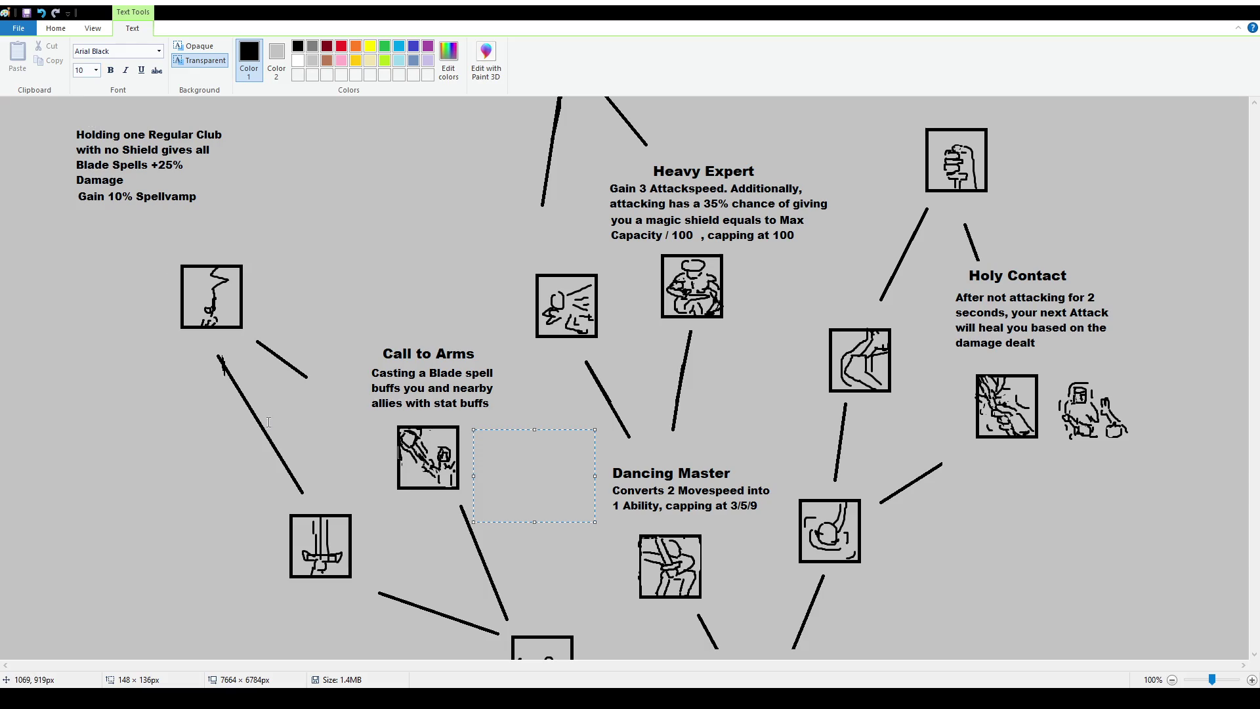
pyautogui.write('10 Damage')
pyautogui.write(' spel')
pyautogui.press('BackSpace')
pyautogui.press('BackSpace')
pyautogui.press('BackSpace')
pyautogui.write('Shield')
pyautogui.press('BackSpace')
pyautogui.press('BackSpace')
pyautogui.press('BackSpace')
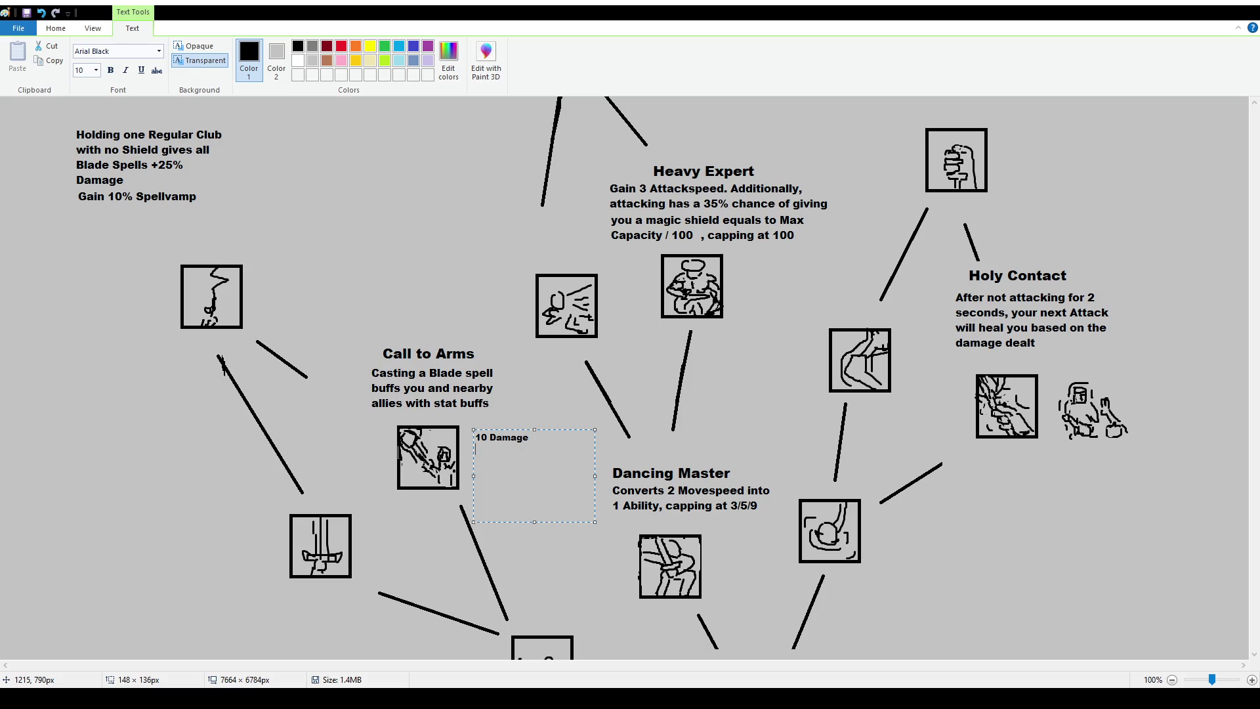
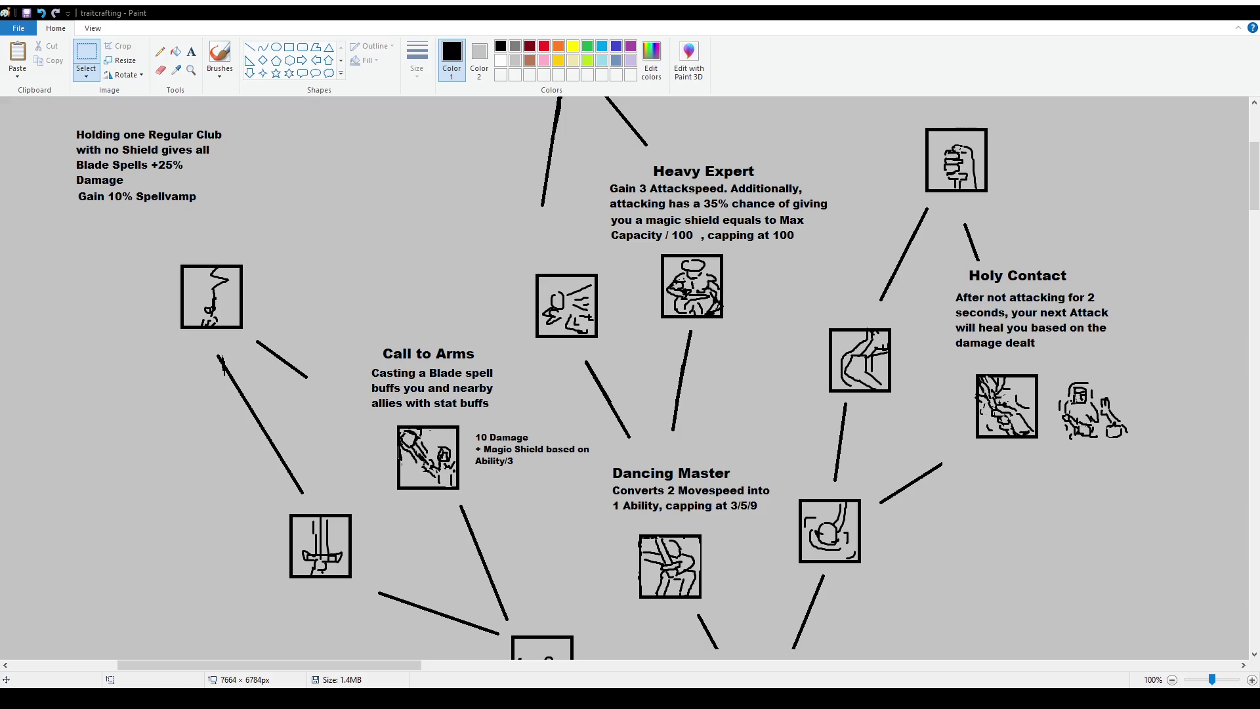
# Zoom out to 50%, pan across the skill tree and clear the selection around the icon
pyautogui.keyDown('ctrl'); pyautogui.scroll(-1, 666, 316); pyautogui.keyUp('ctrl')
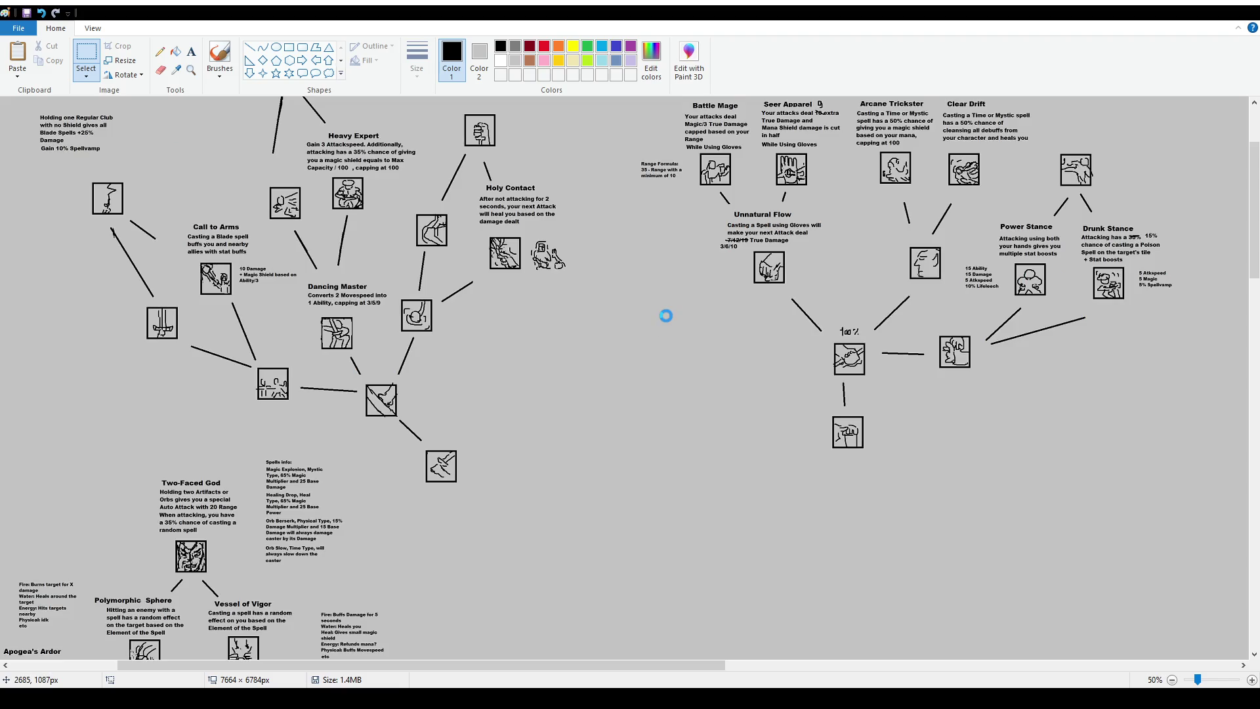
pyautogui.moveTo(648, 670); pyautogui.dragTo(842, 670)
pyautogui.moveTo(644, 284); pyautogui.dragTo(718, 332)
pyautogui.click(681, 531)
pyautogui.moveTo(669, 665); pyautogui.dragTo(335, 659)
# Scroll the overview up to the top notes and pick the Brushes tool
pyautogui.scroll(-2, 599, 427)
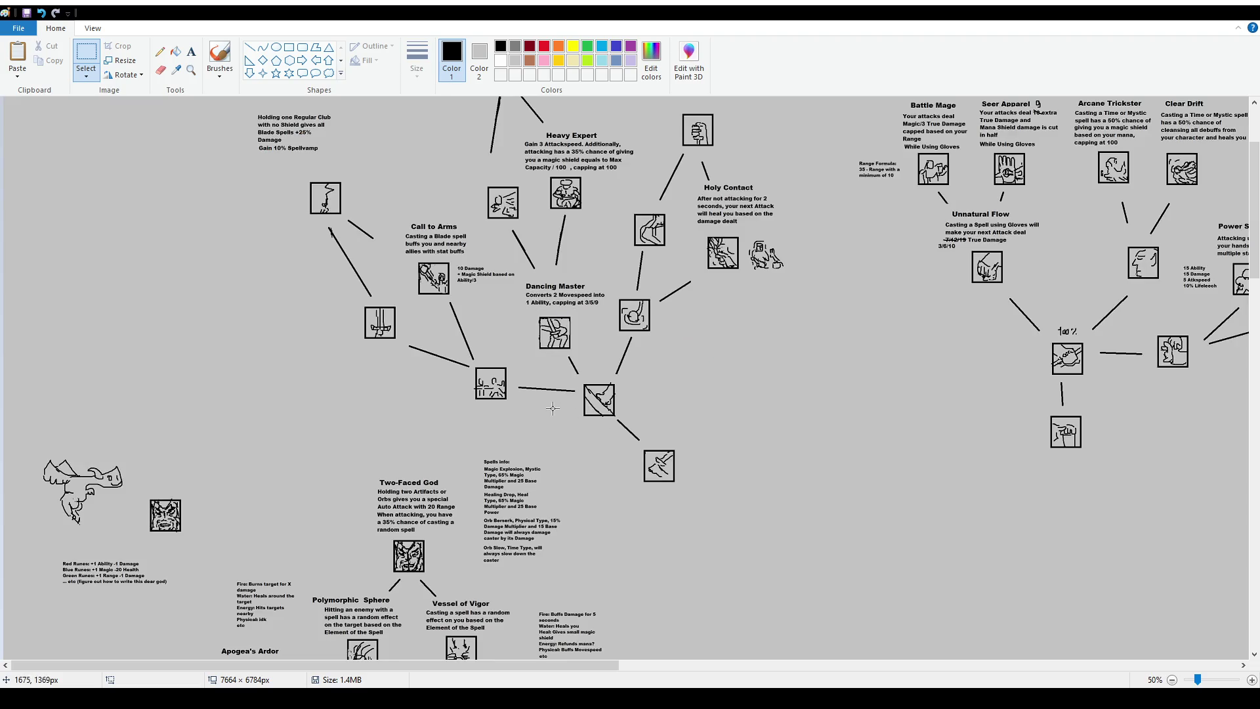
pyautogui.scroll(-2, 503, 384)
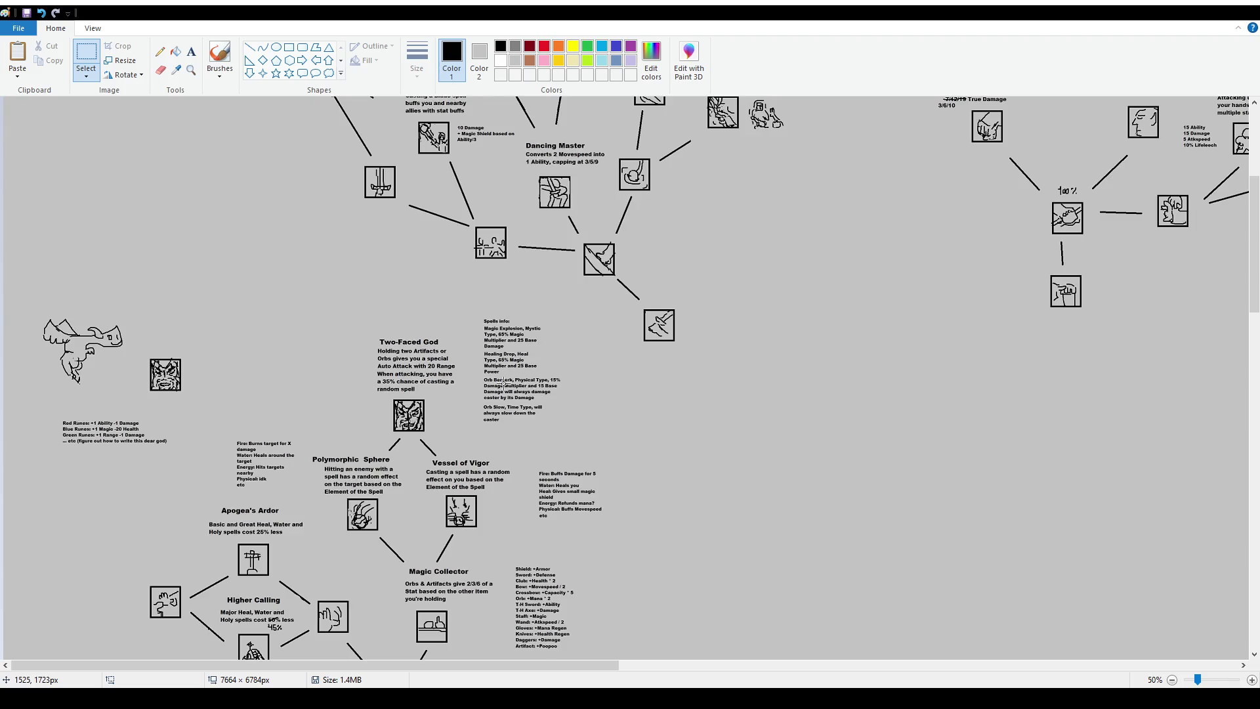
pyautogui.scroll(2, 563, 282)
pyautogui.keyDown('ctrl'); pyautogui.scroll(1, 623, 329); pyautogui.keyUp('ctrl')
pyautogui.keyDown('ctrl'); pyautogui.scroll(-1, 906, 397); pyautogui.keyUp('ctrl')
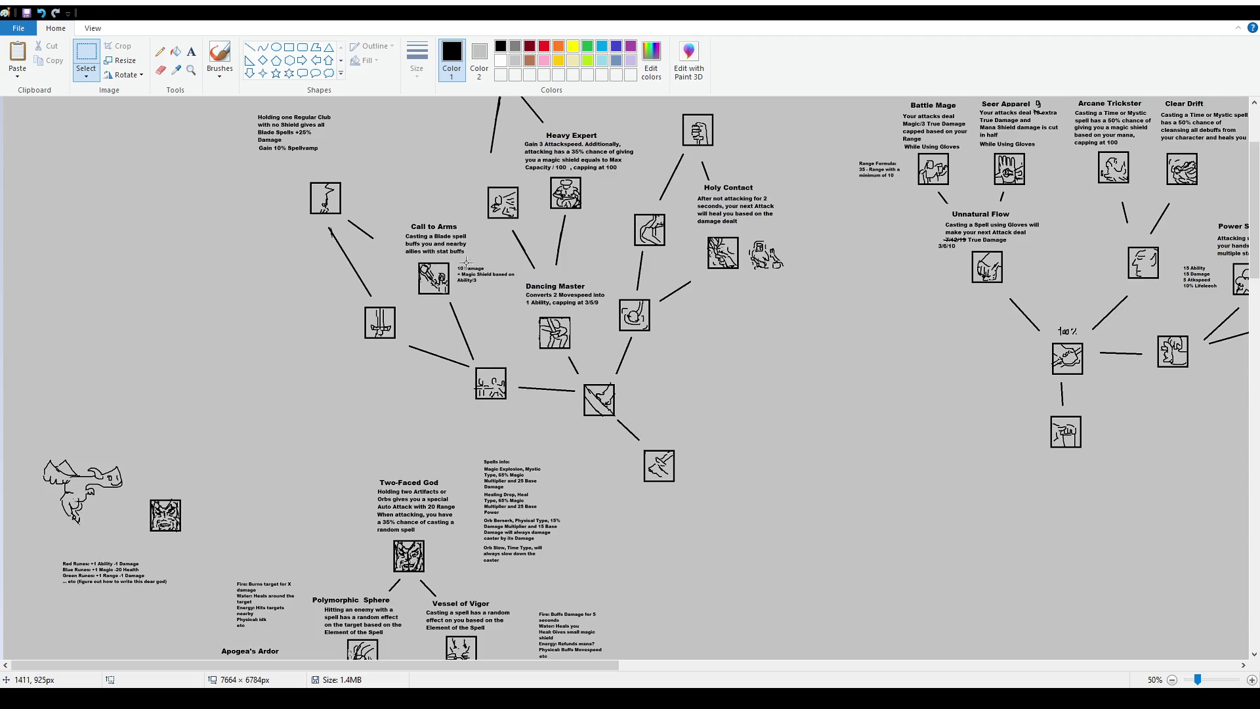
pyautogui.scroll(2, 470, 264)
pyautogui.click(220, 56)
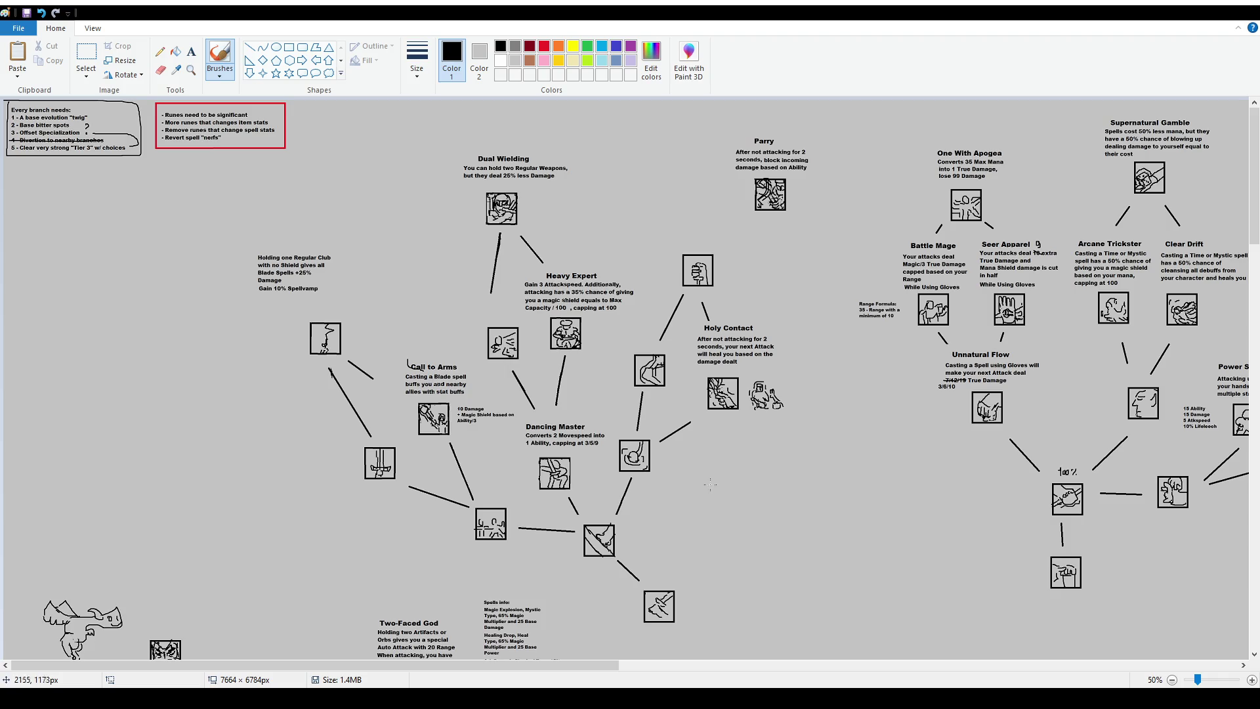
# Undo the stray mark before Call to Arms and the trial loops around Holy Contact
pyautogui.hotkey('ctrl', 'z')
pyautogui.moveTo(786, 379)
pyautogui.mouseDown()
pyautogui.moveTo(794, 410)
pyautogui.moveTo(717, 290)
pyautogui.moveTo(781, 363)
pyautogui.mouseUp()
pyautogui.hotkey('ctrl', 'z')
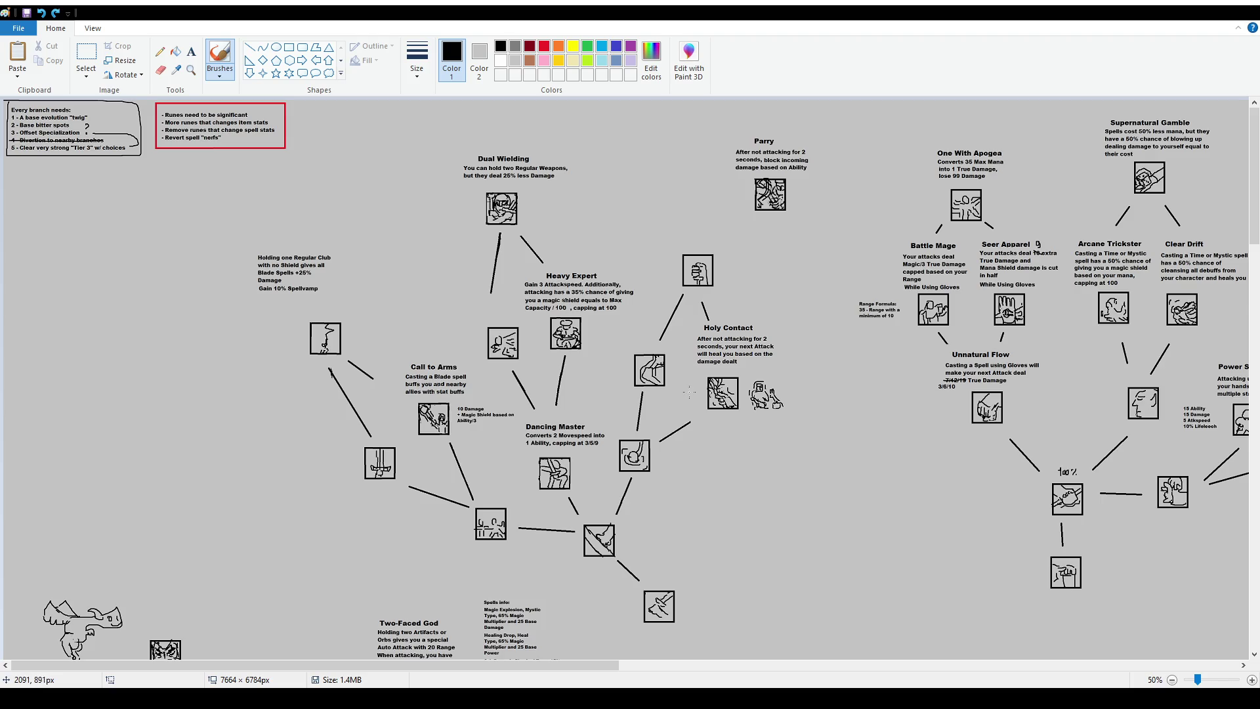
pyautogui.moveTo(665, 348)
pyautogui.mouseDown()
pyautogui.moveTo(636, 397)
pyautogui.moveTo(659, 336)
pyautogui.mouseUp()
pyautogui.hotkey('ctrl', 'z')
pyautogui.moveTo(616, 427)
pyautogui.mouseDown()
pyautogui.moveTo(613, 474)
pyautogui.moveTo(825, 420)
pyautogui.moveTo(645, 266)
pyautogui.moveTo(610, 402)
pyautogui.mouseUp()
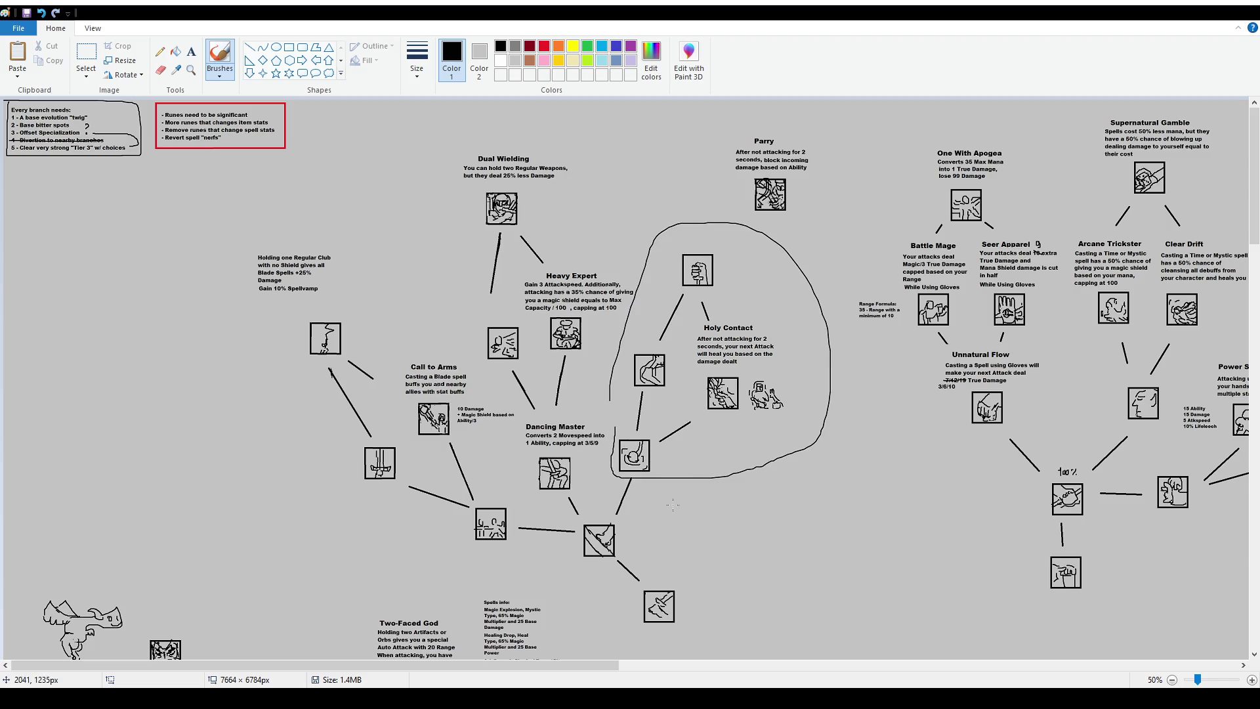
pyautogui.hotkey('ctrl', 'z')
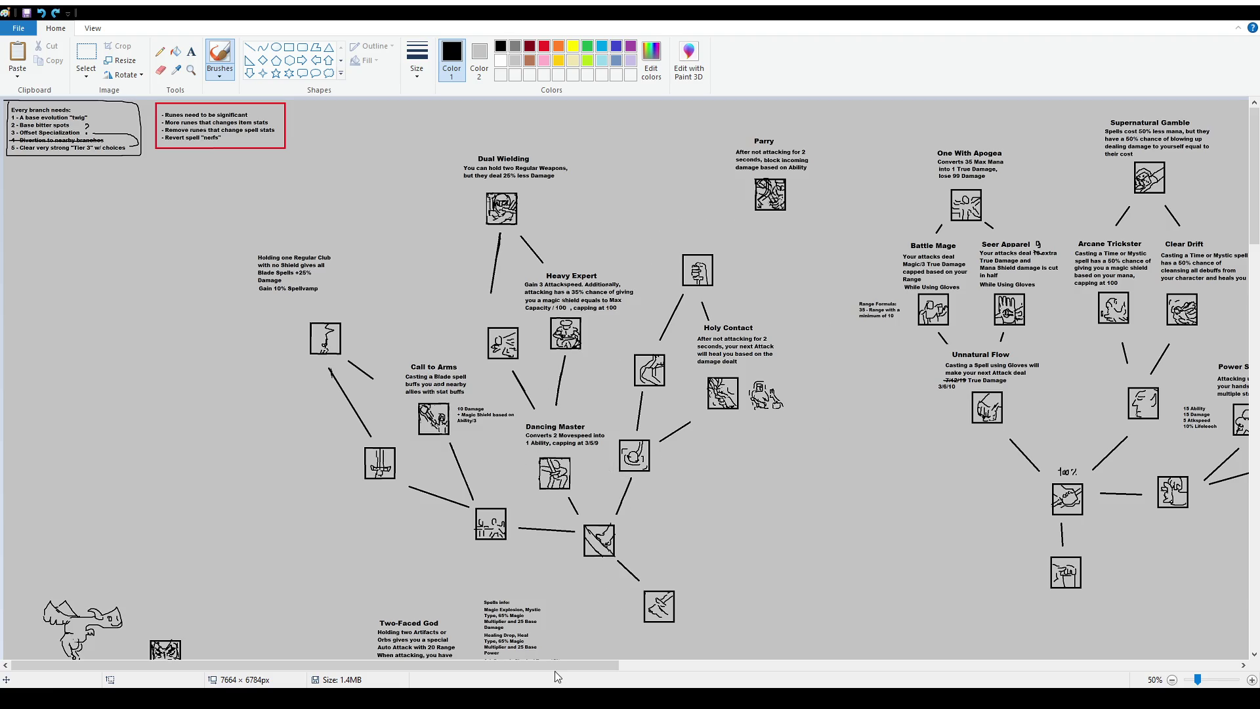
# Scroll down to Onyx Screen and Repelling Shell, trying and undoing a loop around them
pyautogui.scroll(-5, 438, 339)
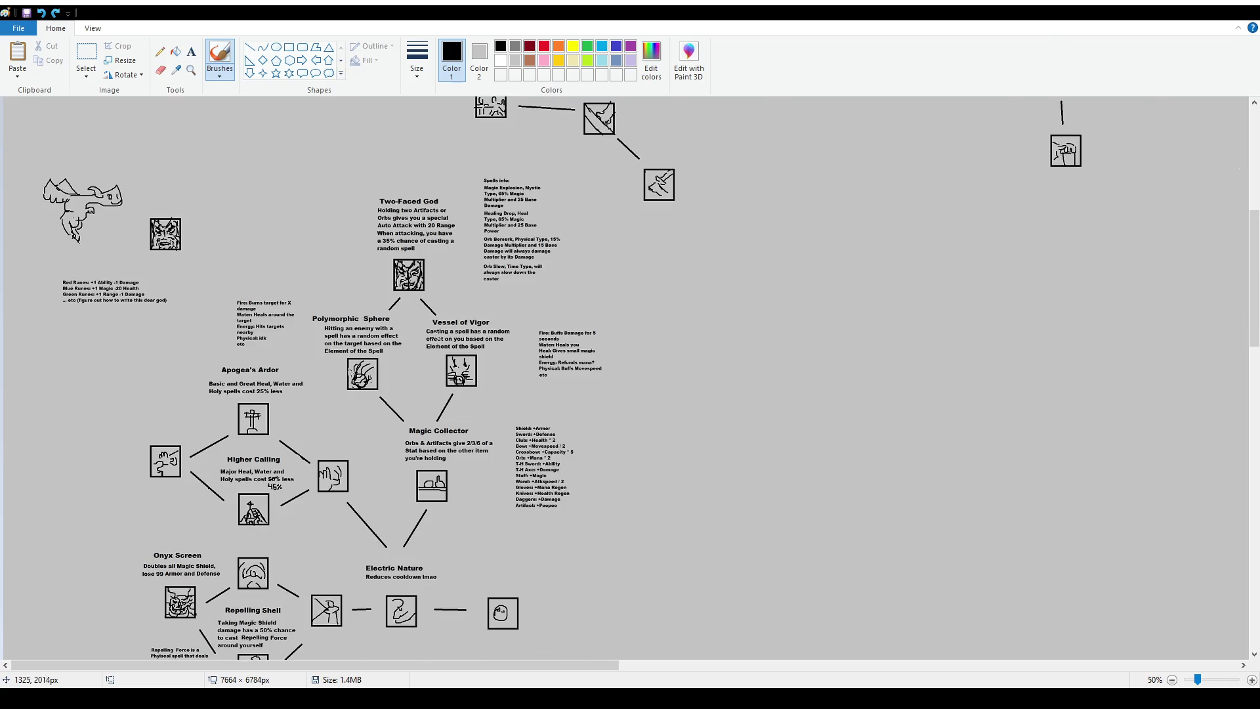
pyautogui.scroll(-2, 473, 361)
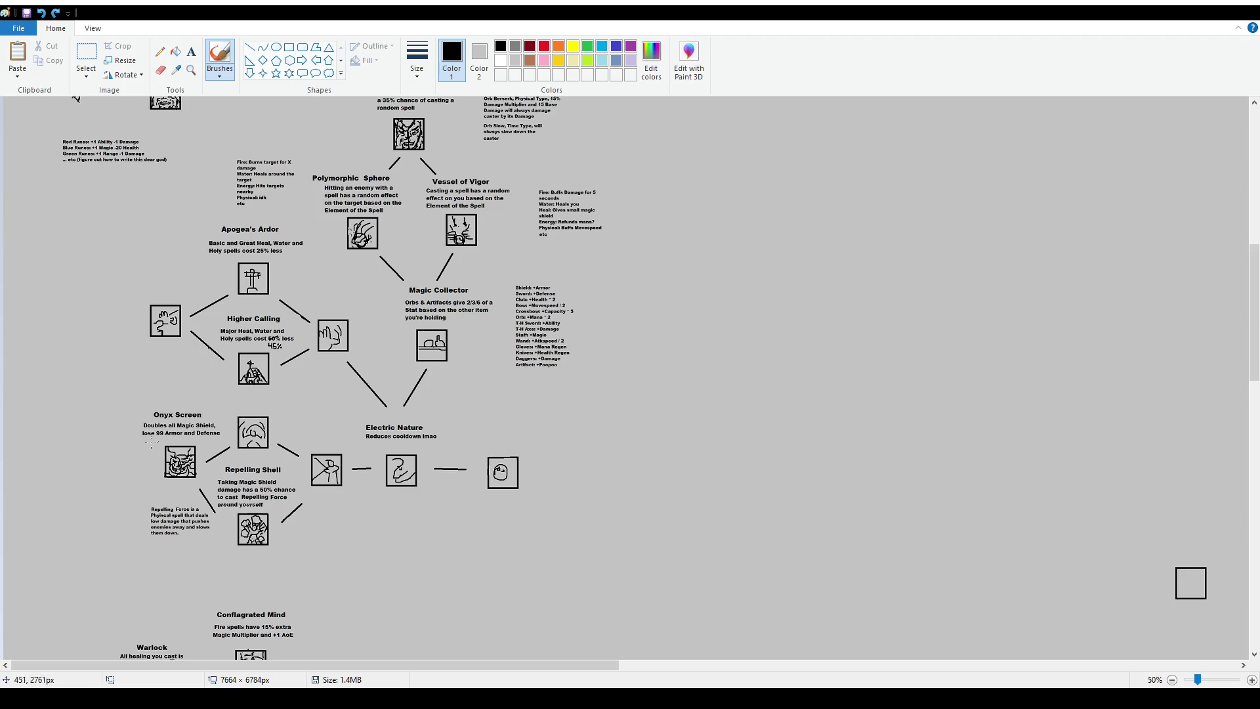
pyautogui.moveTo(522, 450)
pyautogui.mouseDown()
pyautogui.moveTo(527, 482)
pyautogui.moveTo(292, 545)
pyautogui.moveTo(100, 447)
pyautogui.moveTo(227, 384)
pyautogui.moveTo(400, 404)
pyautogui.moveTo(549, 447)
pyautogui.mouseUp()
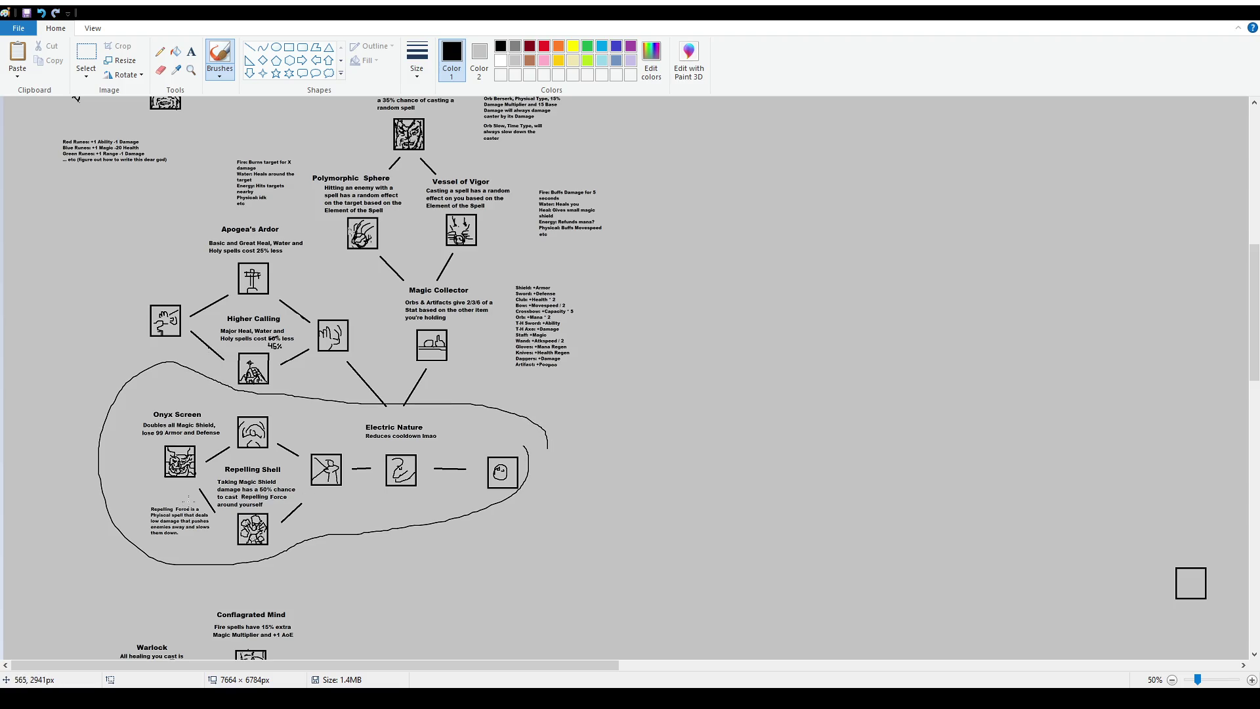
pyautogui.hotkey('ctrl', 'z')
pyautogui.scroll(1, 189, 501)
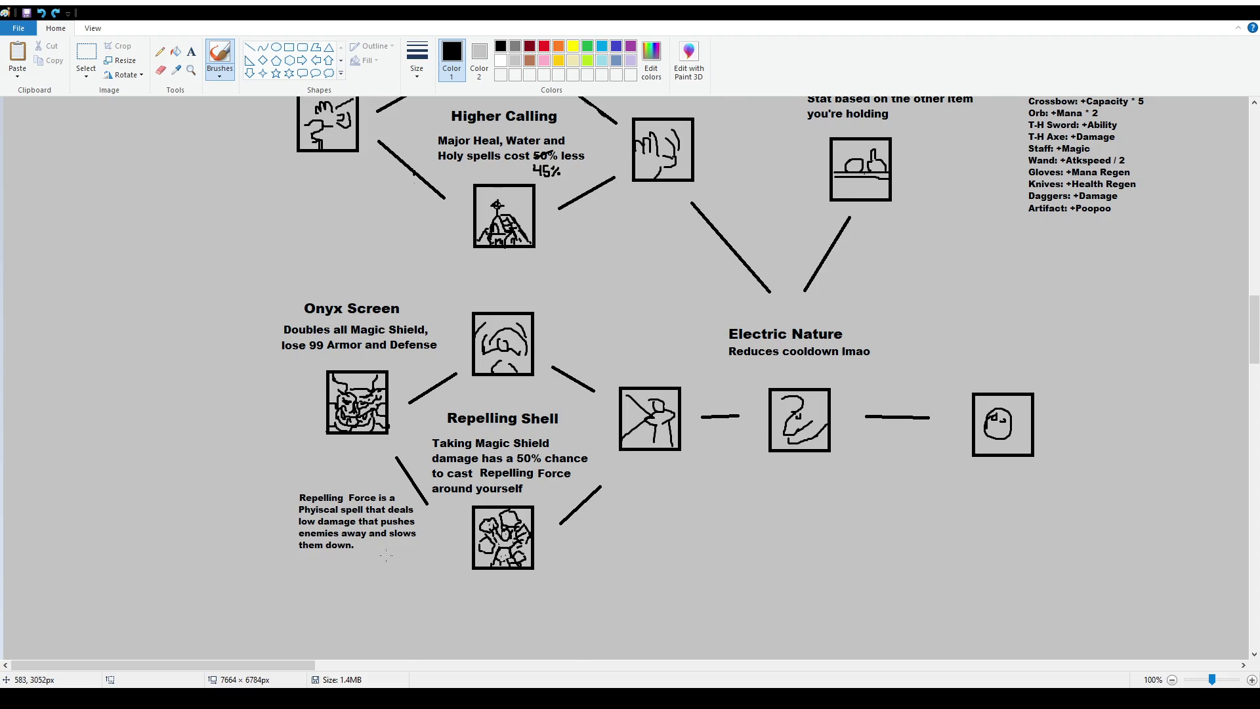
pyautogui.scroll(2, 204, 626)
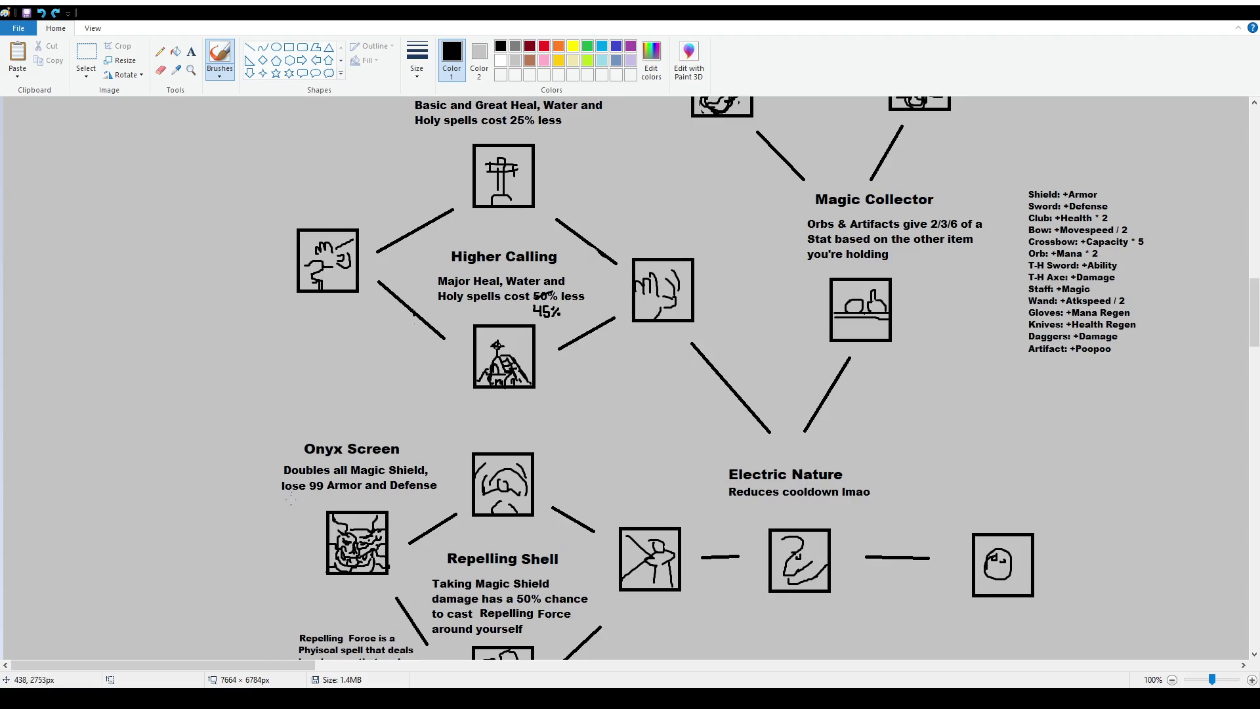
pyautogui.moveTo(252, 446)
pyautogui.mouseDown()
pyautogui.moveTo(252, 525)
pyautogui.moveTo(348, 594)
pyautogui.moveTo(449, 521)
pyautogui.moveTo(284, 413)
pyautogui.mouseUp()
pyautogui.hotkey('ctrl', 'z')
pyautogui.scroll(2, 610, 488)
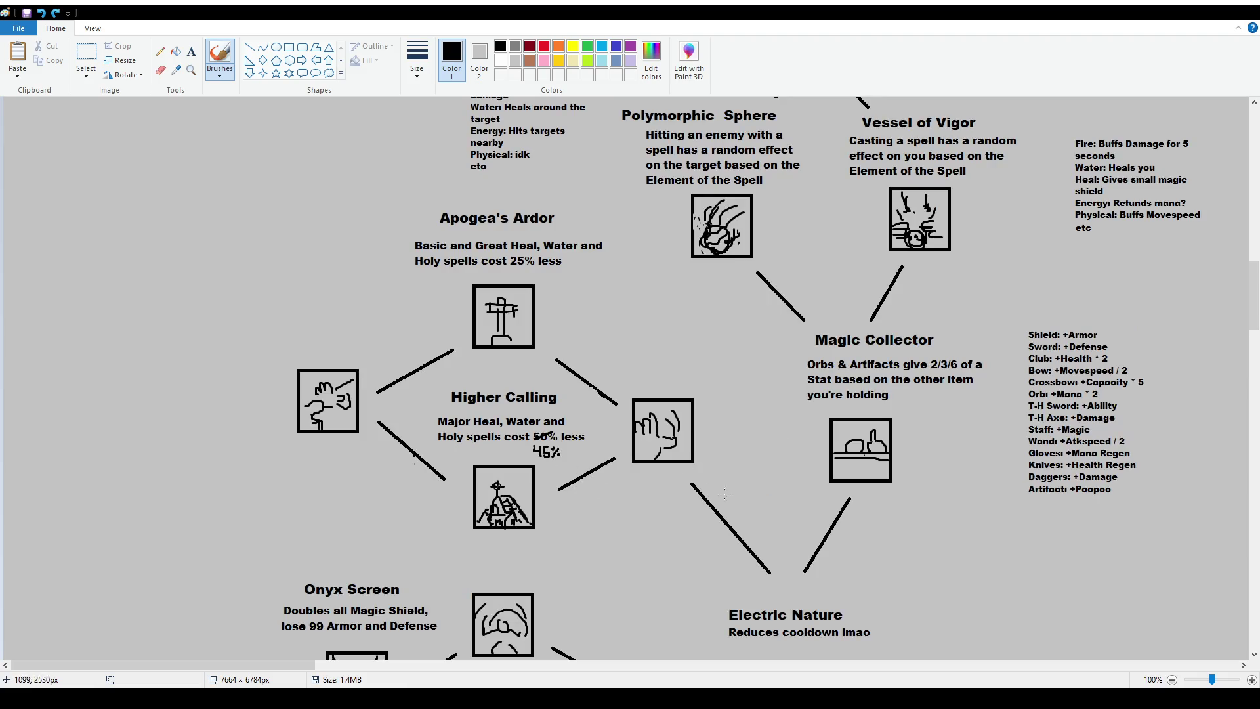
pyautogui.moveTo(773, 560)
pyautogui.mouseDown()
pyautogui.moveTo(573, 297)
pyautogui.moveTo(236, 386)
pyautogui.moveTo(725, 583)
pyautogui.mouseUp()
pyautogui.hotkey('ctrl', 'z')
pyautogui.scroll(-4, 748, 513)
pyautogui.moveTo(902, 370)
pyautogui.mouseDown()
pyautogui.moveTo(729, 372)
pyautogui.moveTo(431, 270)
pyautogui.moveTo(192, 426)
pyautogui.moveTo(505, 631)
pyautogui.moveTo(922, 366)
pyautogui.mouseUp()
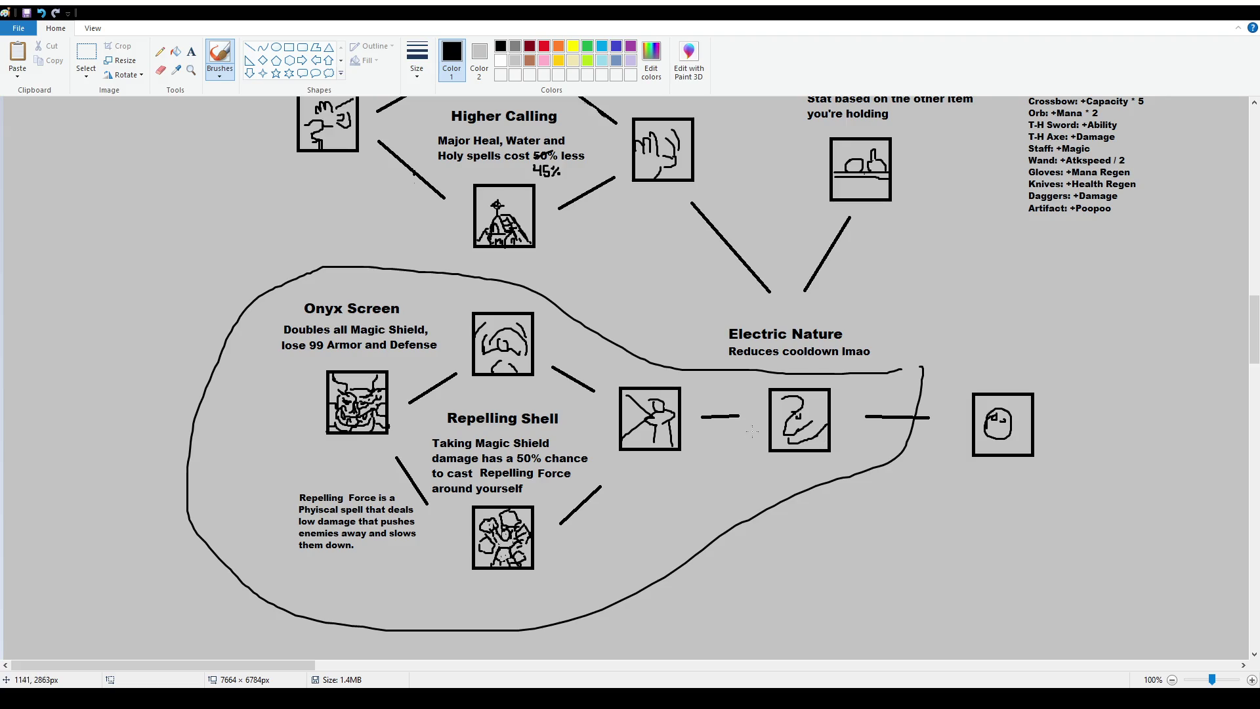
pyautogui.hotkey('ctrl', 'z')
pyautogui.scroll(2, 721, 459)
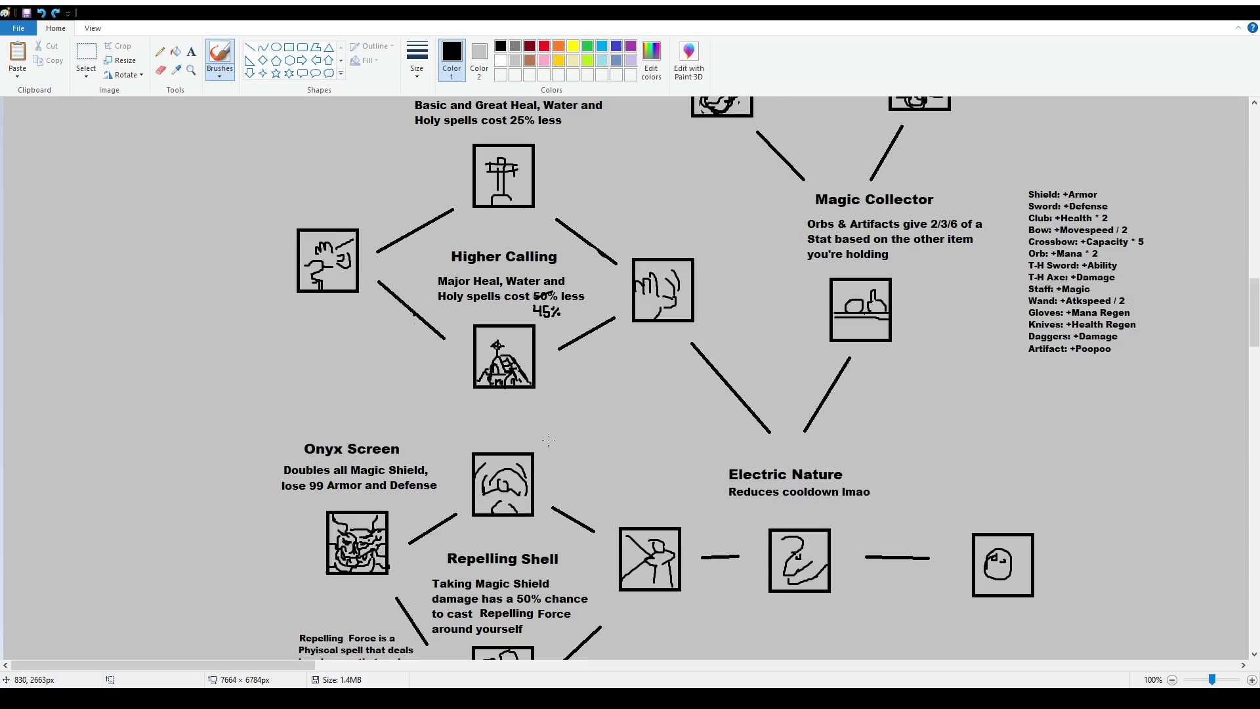
pyautogui.scroll(2, 730, 512)
pyautogui.moveTo(796, 592)
pyautogui.mouseDown()
pyautogui.moveTo(763, 481)
pyautogui.moveTo(568, 214)
pyautogui.moveTo(254, 490)
pyautogui.moveTo(689, 568)
pyautogui.mouseUp()
pyautogui.hotkey('ctrl', 'z')
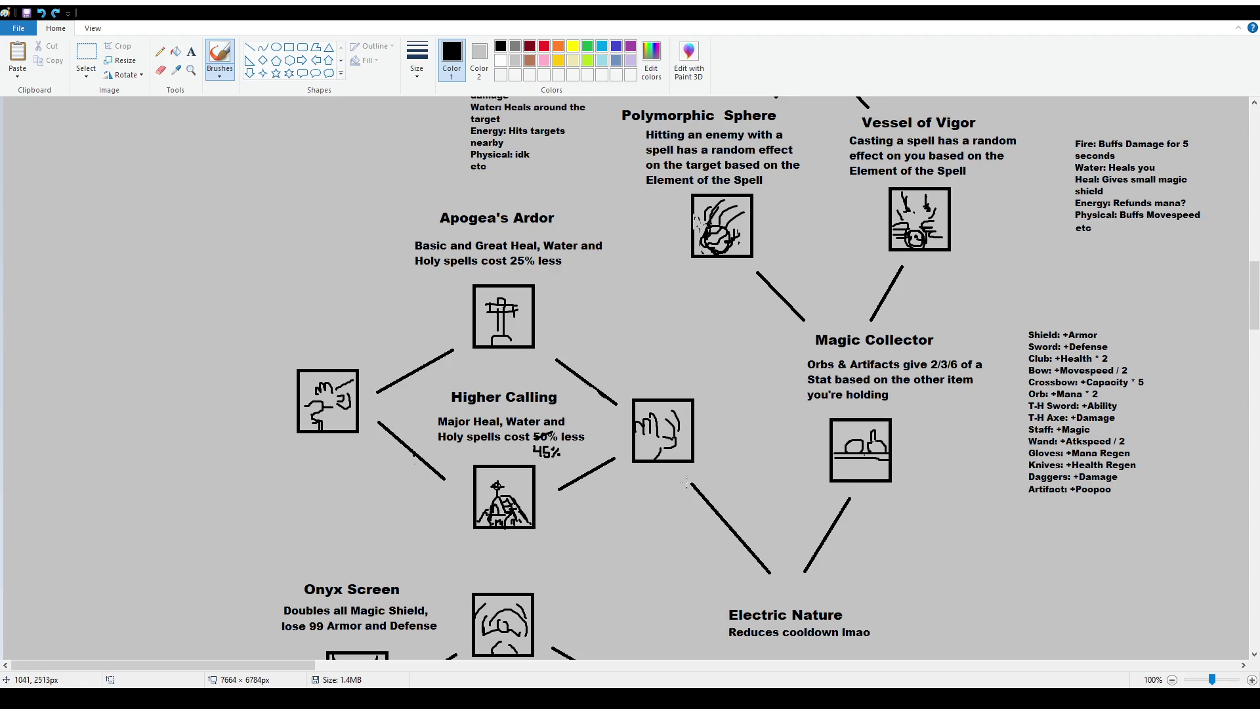
pyautogui.moveTo(617, 373); pyautogui.dragTo(633, 492)
pyautogui.hotkey('ctrl', 'z')
pyautogui.moveTo(634, 366)
pyautogui.mouseDown()
pyautogui.moveTo(719, 413)
pyautogui.moveTo(640, 369)
pyautogui.mouseUp()
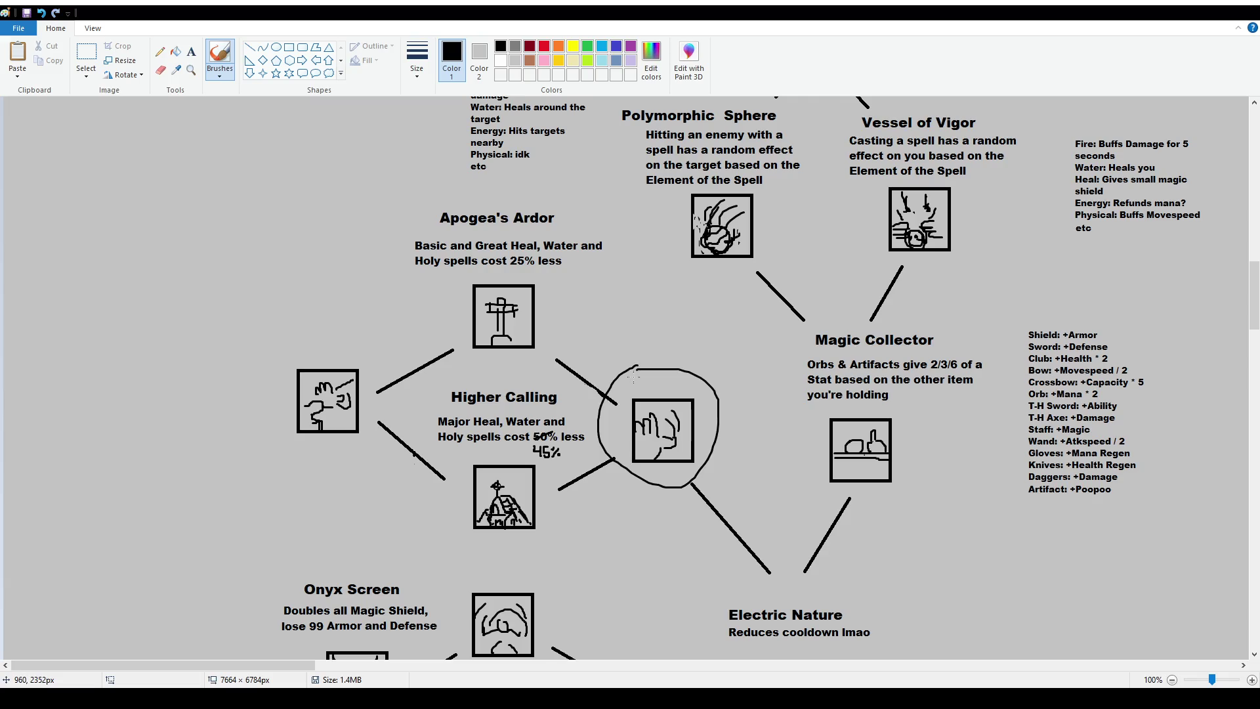
pyautogui.hotkey('ctrl', 'z')
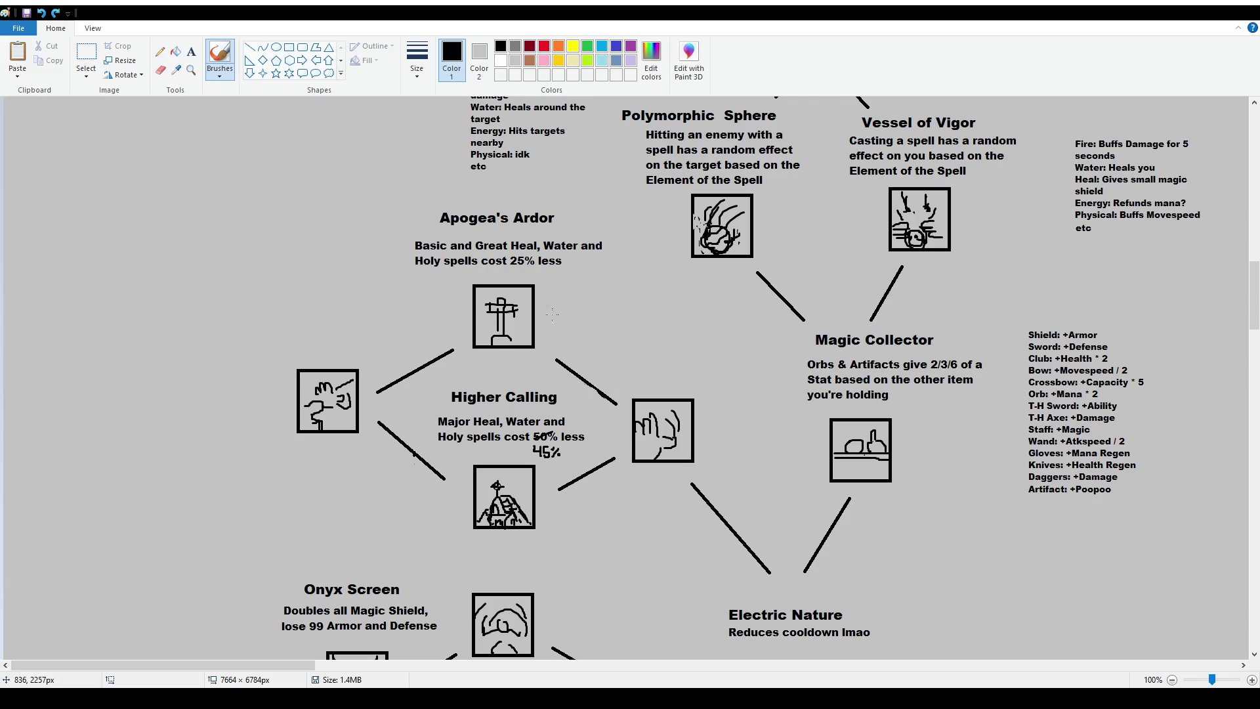
pyautogui.moveTo(399, 213)
pyautogui.mouseDown()
pyautogui.moveTo(404, 527)
pyautogui.moveTo(582, 546)
pyautogui.moveTo(612, 237)
pyautogui.moveTo(401, 203)
pyautogui.mouseUp()
pyautogui.hotkey('ctrl', 'z')
pyautogui.moveTo(256, 327)
pyautogui.mouseDown()
pyautogui.moveTo(247, 455)
pyautogui.moveTo(412, 468)
pyautogui.moveTo(416, 311)
pyautogui.moveTo(272, 305)
pyautogui.mouseUp()
pyautogui.hotkey('ctrl', 'z')
pyautogui.moveTo(407, 211)
pyautogui.mouseDown()
pyautogui.moveTo(436, 338)
pyautogui.moveTo(586, 222)
pyautogui.mouseUp()
pyautogui.hotkey('ctrl', 'z')
pyautogui.moveTo(255, 321)
pyautogui.mouseDown()
pyautogui.moveTo(413, 444)
pyautogui.moveTo(262, 312)
pyautogui.mouseUp()
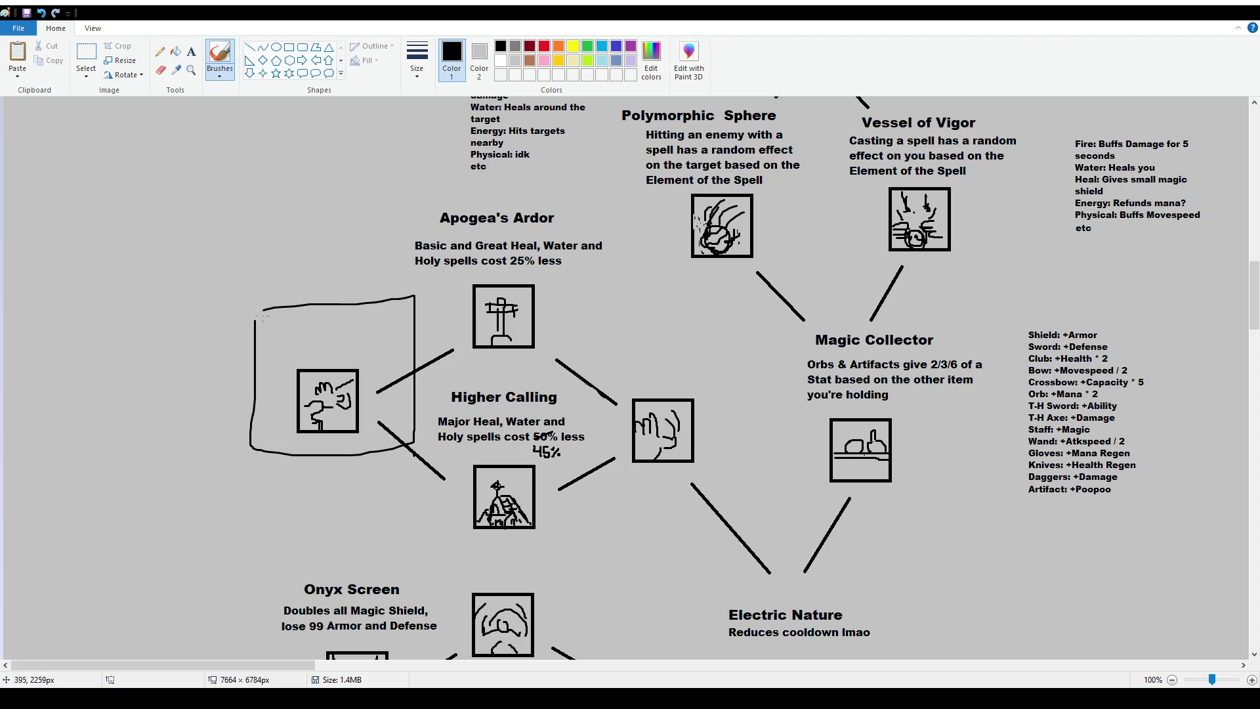
pyautogui.hotkey('ctrl', 'z')
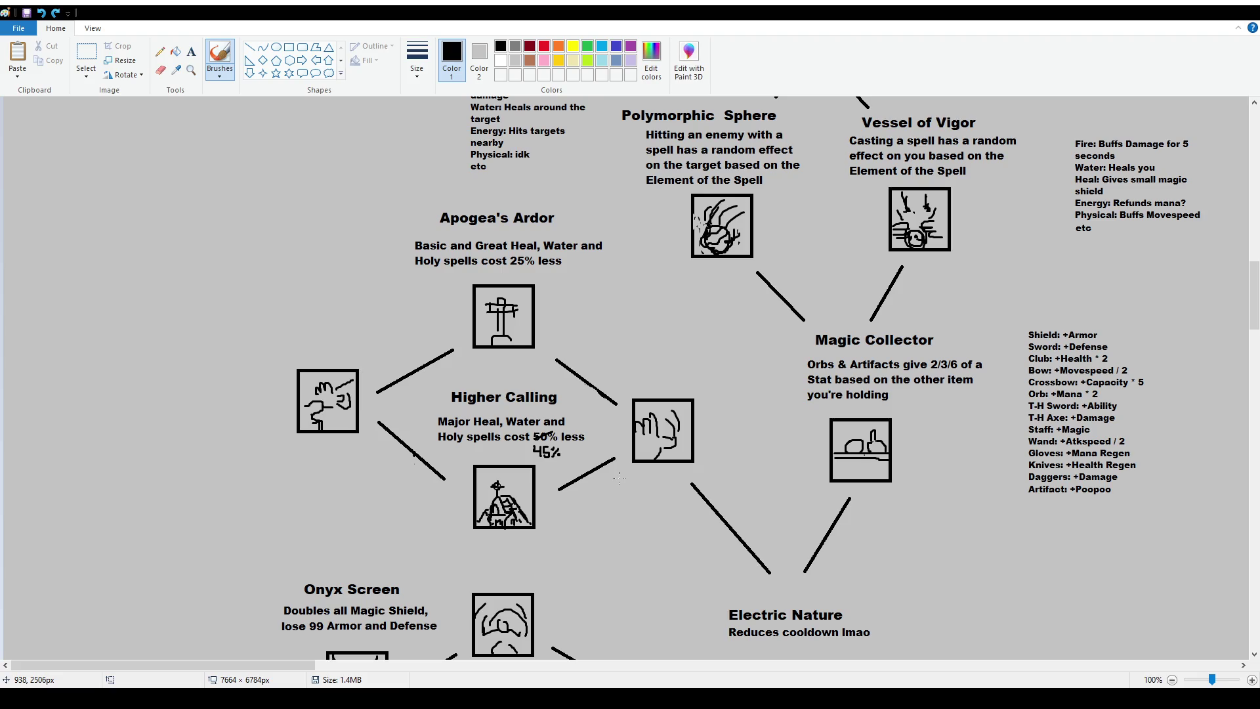
pyautogui.moveTo(275, 300); pyautogui.dragTo(269, 476)
pyautogui.hotkey('ctrl', 'z')
pyautogui.scroll(1, 687, 474)
pyautogui.scroll(-3, 788, 446)
pyautogui.scroll(1, 894, 415)
pyautogui.scroll(2, 894, 414)
pyautogui.moveTo(983, 444)
pyautogui.mouseDown()
pyautogui.moveTo(985, 488)
pyautogui.moveTo(794, 455)
pyautogui.moveTo(765, 371)
pyautogui.mouseUp()
pyautogui.hotkey('ctrl', 'z')
pyautogui.moveTo(250, 665); pyautogui.dragTo(353, 665)
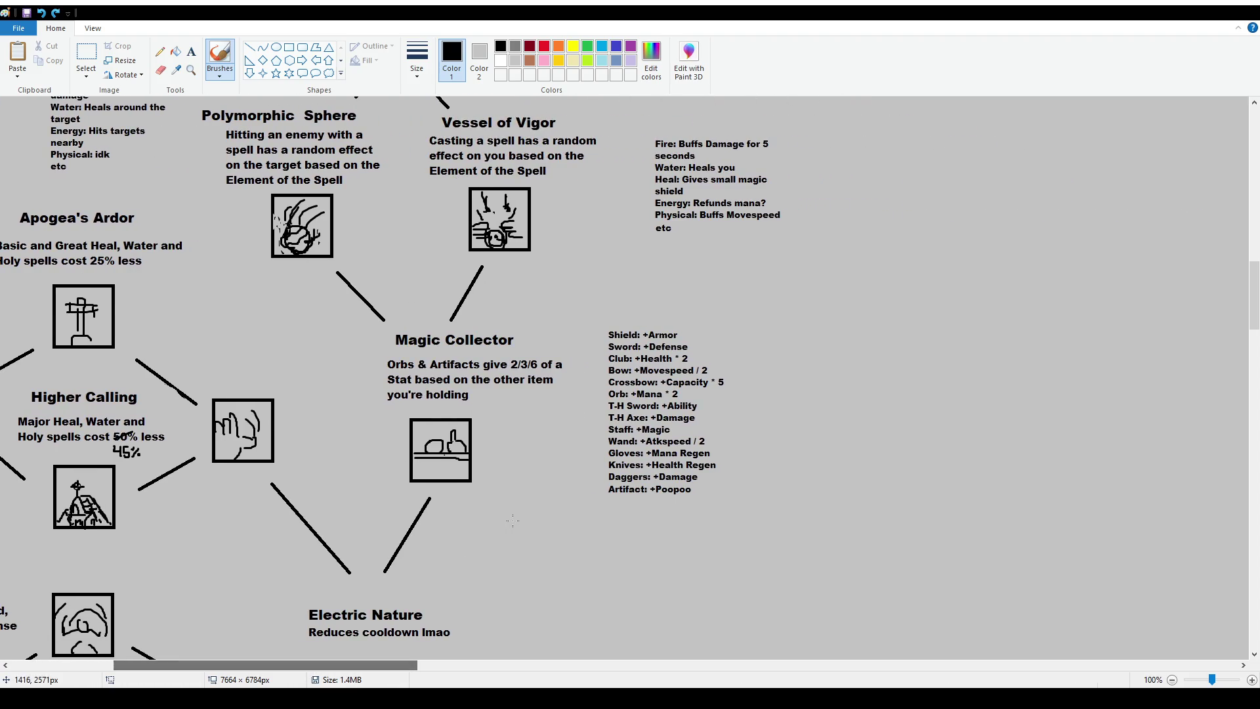
pyautogui.scroll(2, 548, 444)
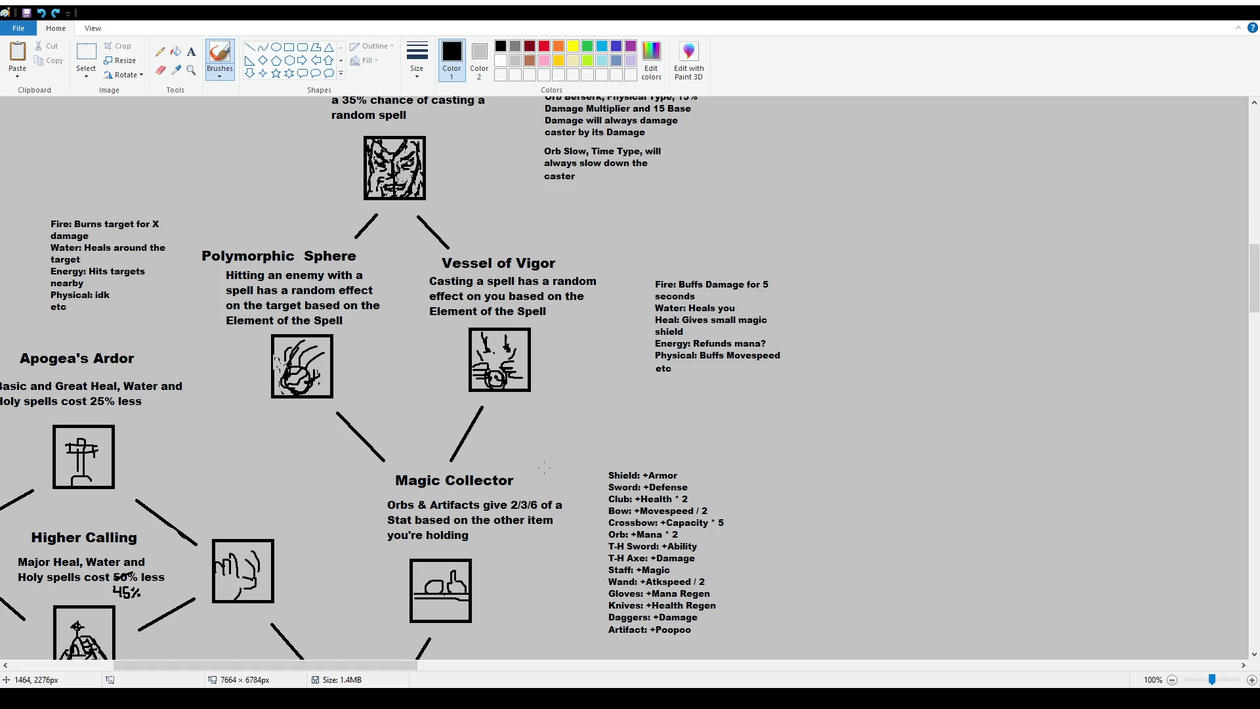
pyautogui.moveTo(366, 368)
pyautogui.mouseDown()
pyautogui.moveTo(358, 399)
pyautogui.moveTo(179, 285)
pyautogui.moveTo(392, 290)
pyautogui.moveTo(364, 394)
pyautogui.mouseUp()
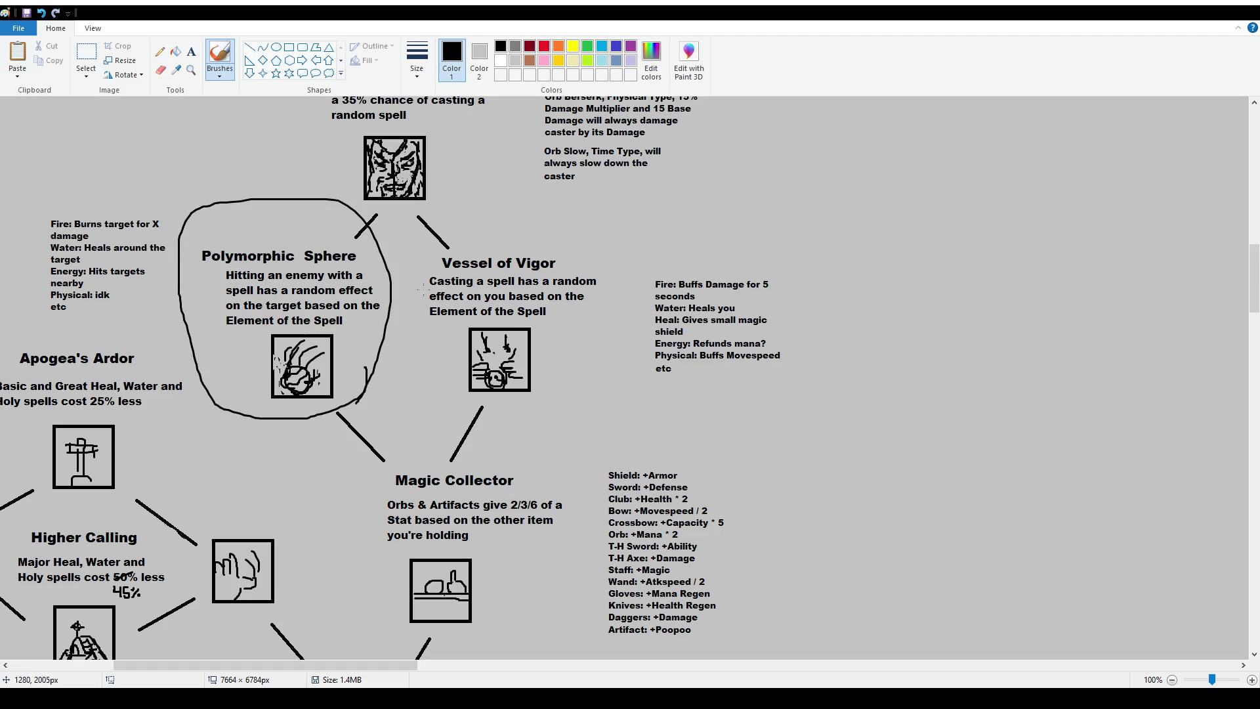
pyautogui.hotkey('ctrl', 'z')
pyautogui.moveTo(420, 268)
pyautogui.mouseDown()
pyautogui.moveTo(412, 384)
pyautogui.moveTo(593, 391)
pyautogui.moveTo(569, 228)
pyautogui.moveTo(420, 271)
pyautogui.mouseUp()
pyautogui.hotkey('ctrl', 'z')
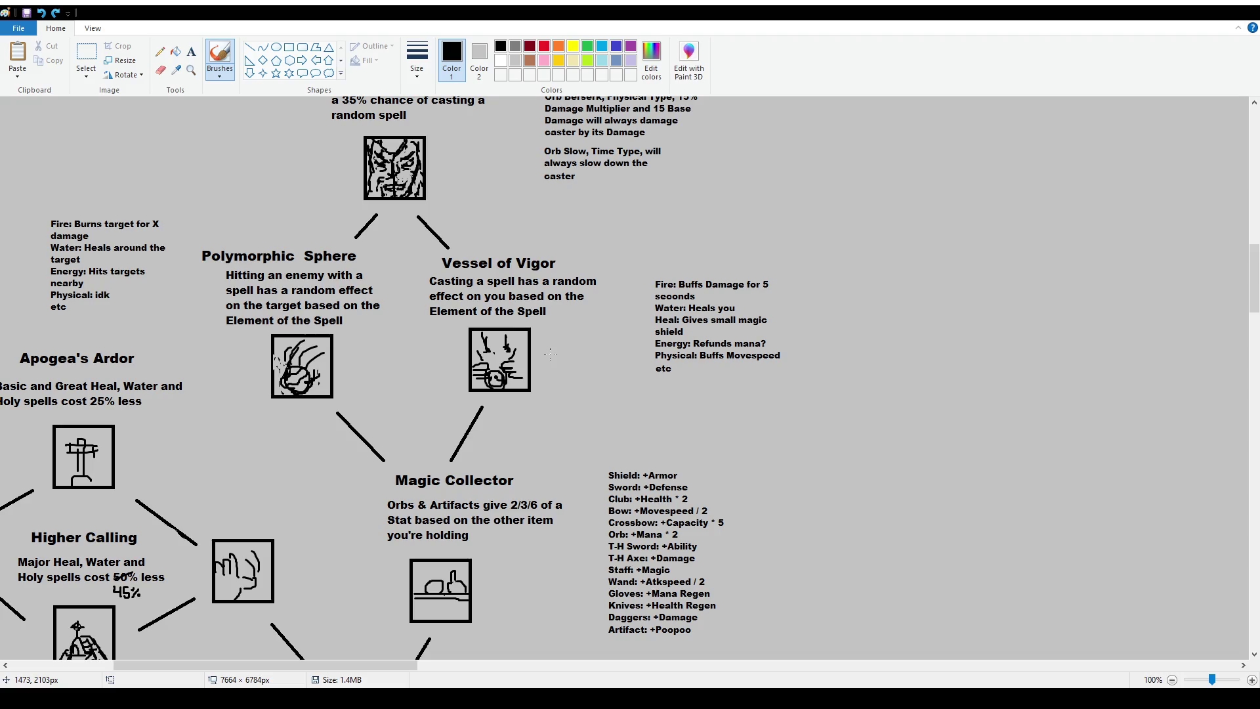
pyautogui.scroll(2, 310, 141)
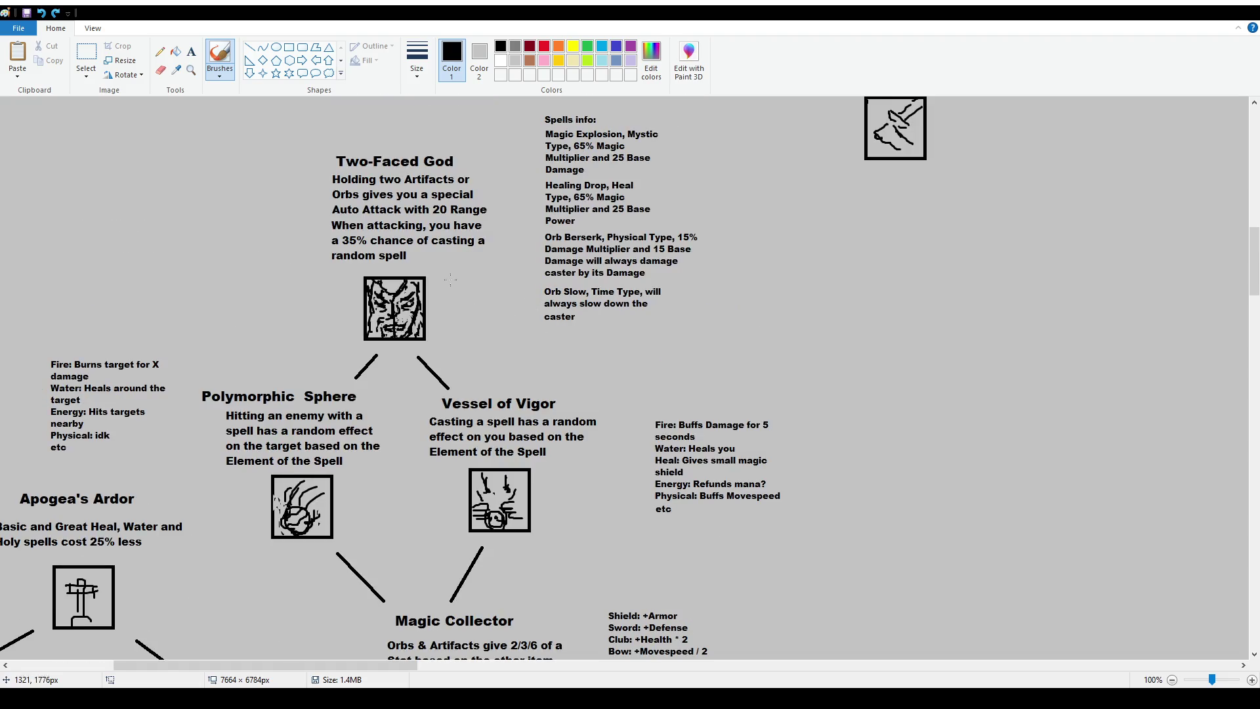
pyautogui.moveTo(309, 141)
pyautogui.mouseDown()
pyautogui.moveTo(309, 359)
pyautogui.moveTo(489, 309)
pyautogui.moveTo(408, 127)
pyautogui.moveTo(331, 135)
pyautogui.mouseUp()
pyautogui.hotkey('ctrl', 'z')
pyautogui.scroll(2, 576, 431)
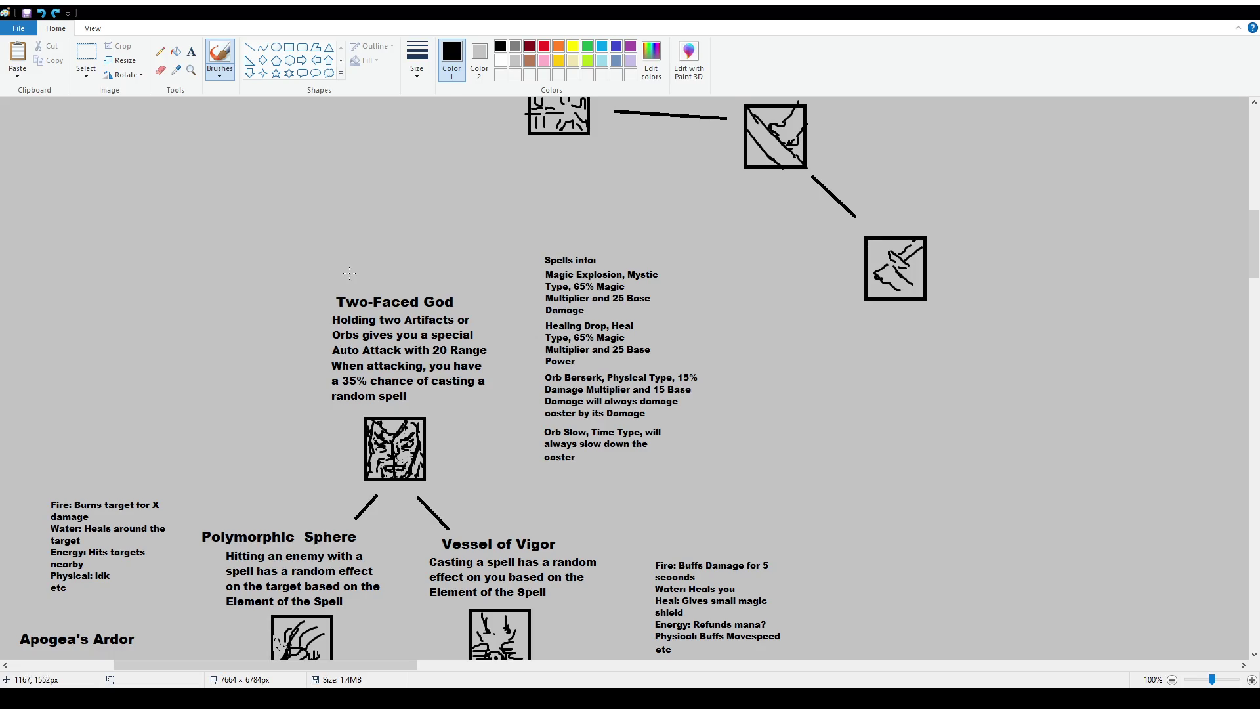
pyautogui.scroll(-4, 392, 366)
pyautogui.keyDown('ctrl'); pyautogui.scroll(-1, 353, 405); pyautogui.keyUp('ctrl')
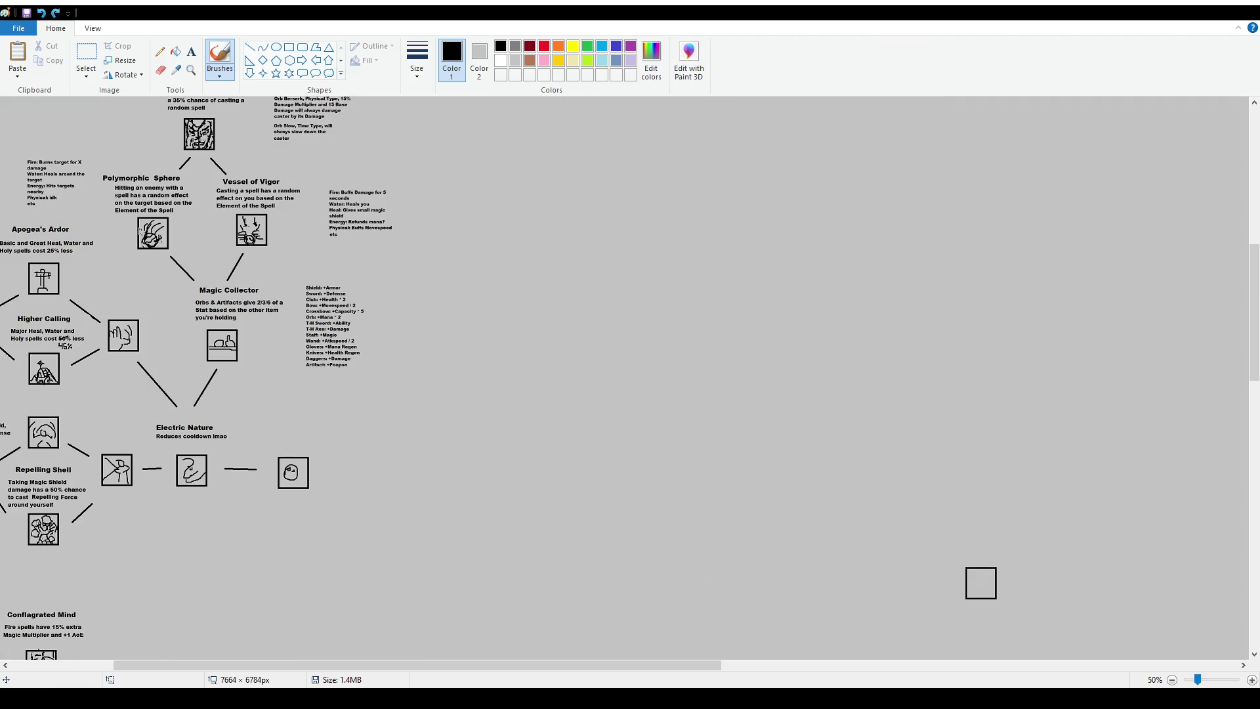
# Zoom to 100% and draw a trial loop around the upper fire skill cluster
pyautogui.hscroll(-2, 614, 341)
pyautogui.scroll(-3, 614, 341)
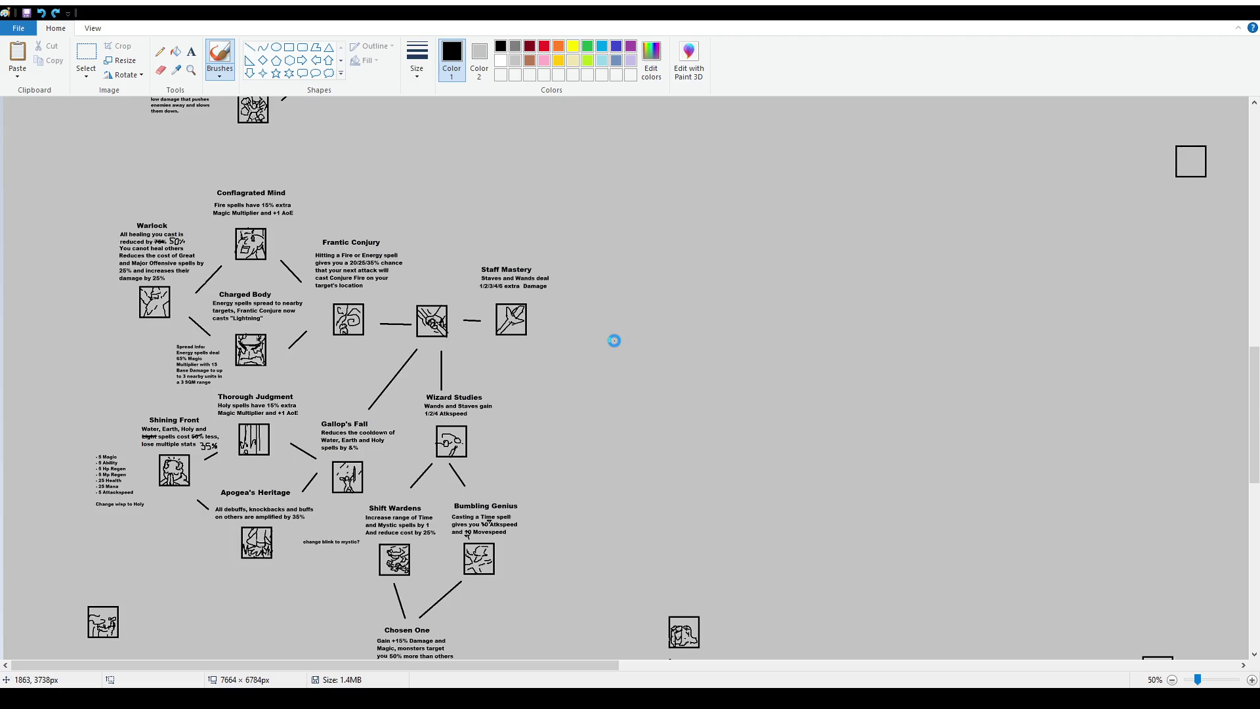
pyautogui.keyDown('ctrl'); pyautogui.scroll(1, 499, 359); pyautogui.keyUp('ctrl')
pyautogui.keyDown('ctrl'); pyautogui.scroll(-2, 501, 359); pyautogui.keyUp('ctrl')
pyautogui.keyDown('ctrl'); pyautogui.scroll(1, 426, 249); pyautogui.keyUp('ctrl')
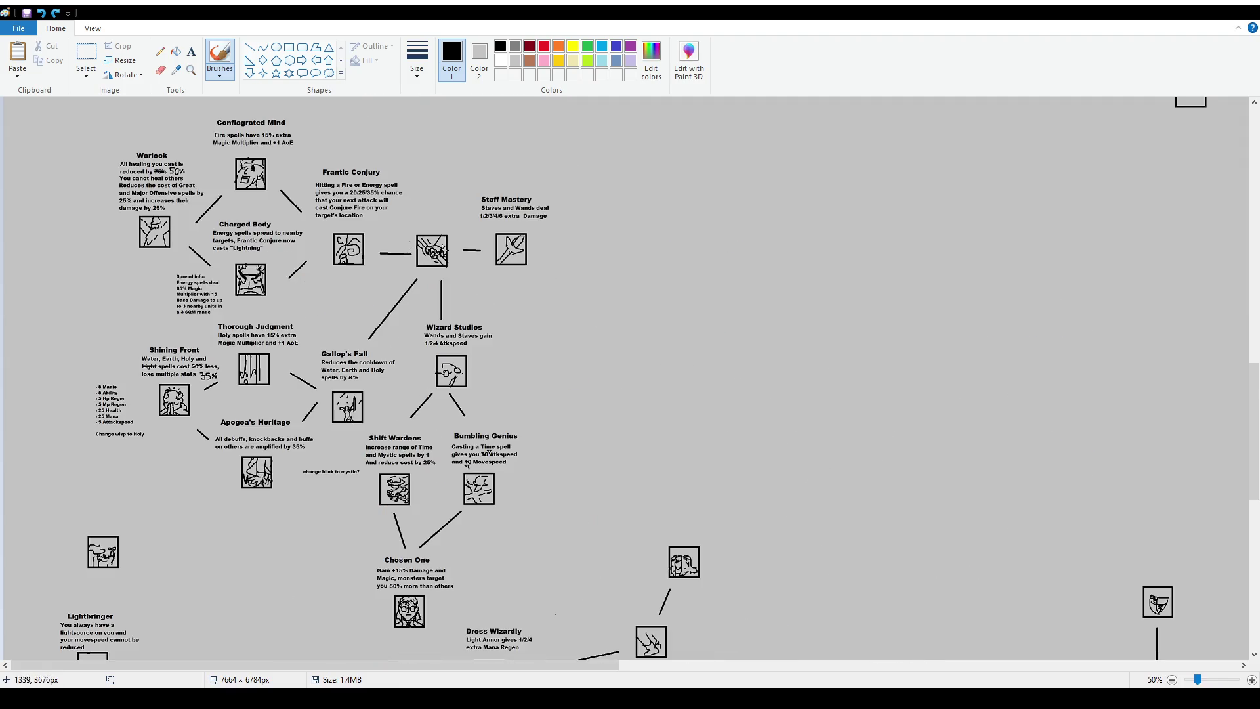
pyautogui.scroll(1, 476, 285)
pyautogui.moveTo(557, 332)
pyautogui.mouseDown()
pyautogui.moveTo(535, 408)
pyautogui.moveTo(276, 428)
pyautogui.moveTo(78, 335)
pyautogui.moveTo(259, 233)
pyautogui.moveTo(543, 313)
pyautogui.moveTo(558, 331)
pyautogui.mouseUp()
pyautogui.keyDown('ctrl'); pyautogui.scroll(1, 646, 424); pyautogui.keyUp('ctrl')
pyautogui.scroll(-2, 646, 424)
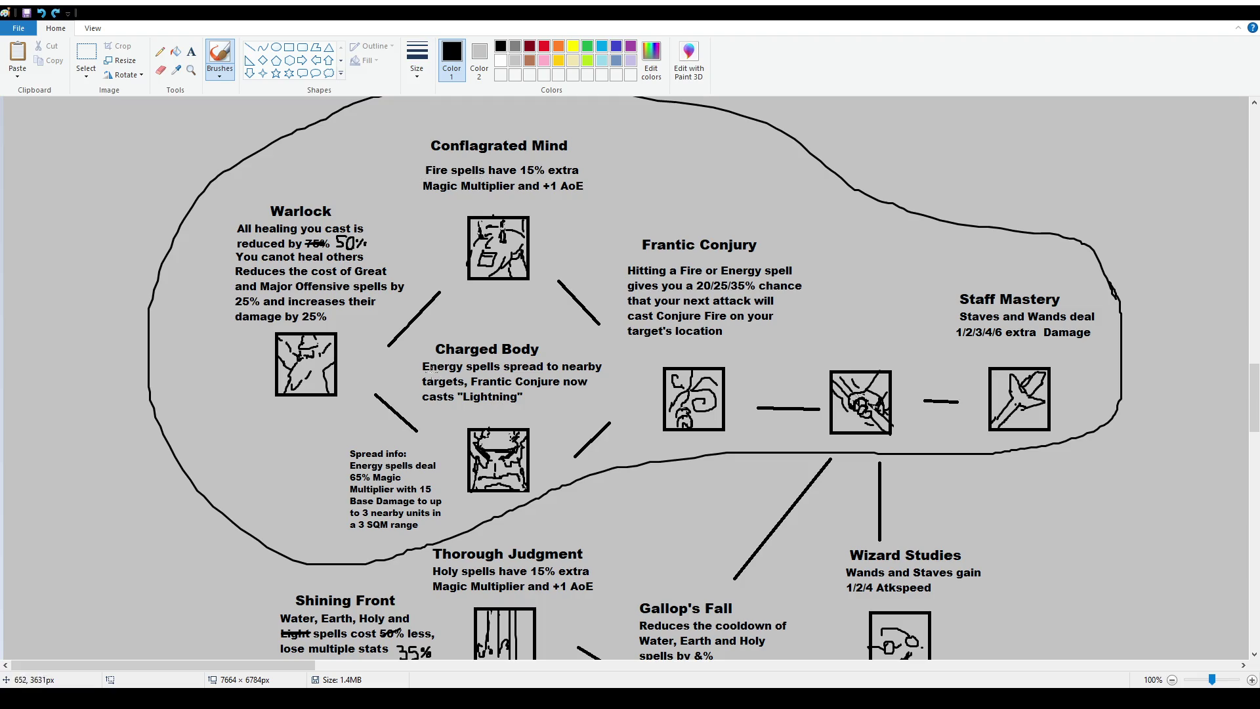
# Undo trial strokes across Charged Body and beside Warlock, keeping the Brush tool active
pyautogui.moveTo(421, 377); pyautogui.dragTo(492, 376)
pyautogui.hotkey('ctrl', 'z')
pyautogui.hotkey('ctrl', 'z')
pyautogui.moveTo(221, 209)
pyautogui.mouseDown()
pyautogui.moveTo(227, 416)
pyautogui.moveTo(311, 423)
pyautogui.mouseUp()
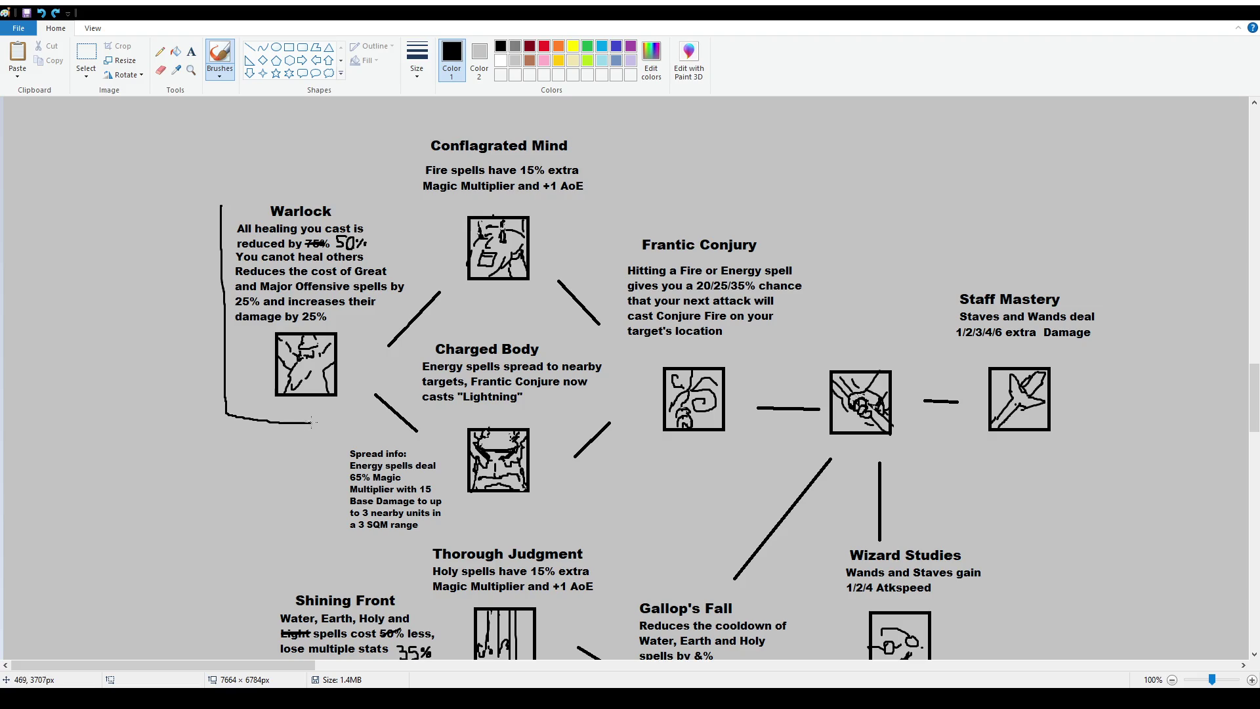
pyautogui.hotkey('ctrl', 'z')
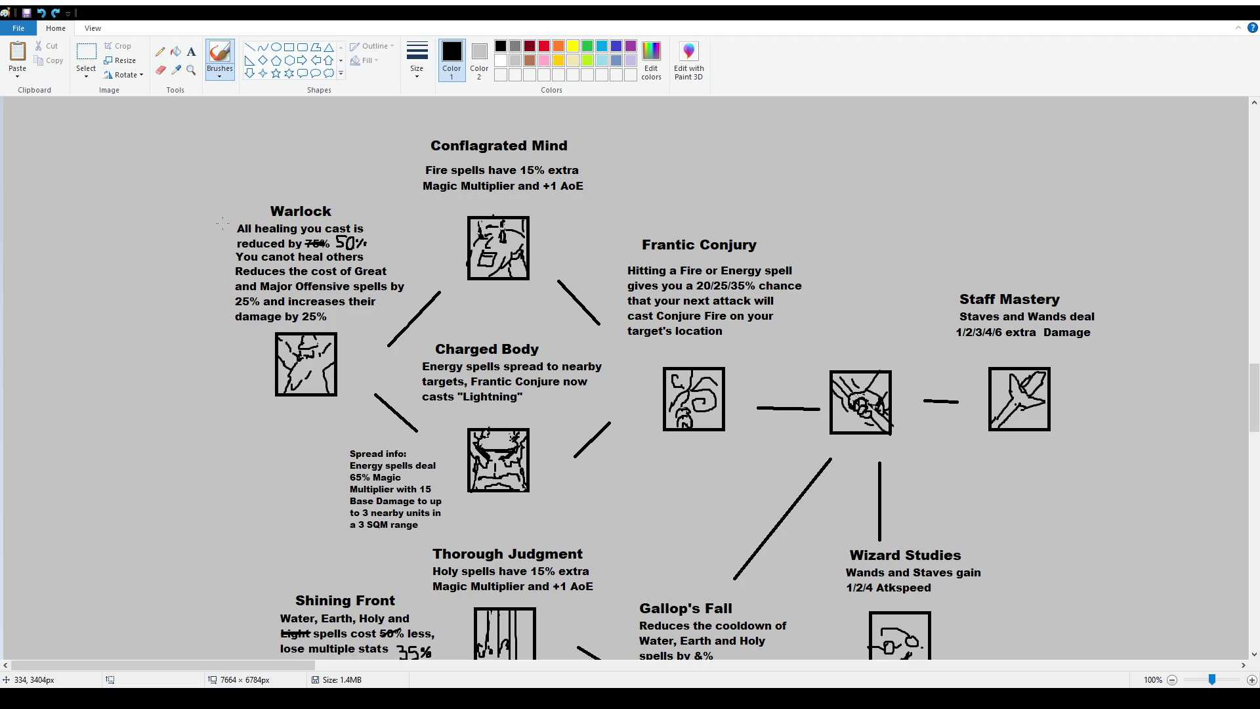
pyautogui.click(191, 51)
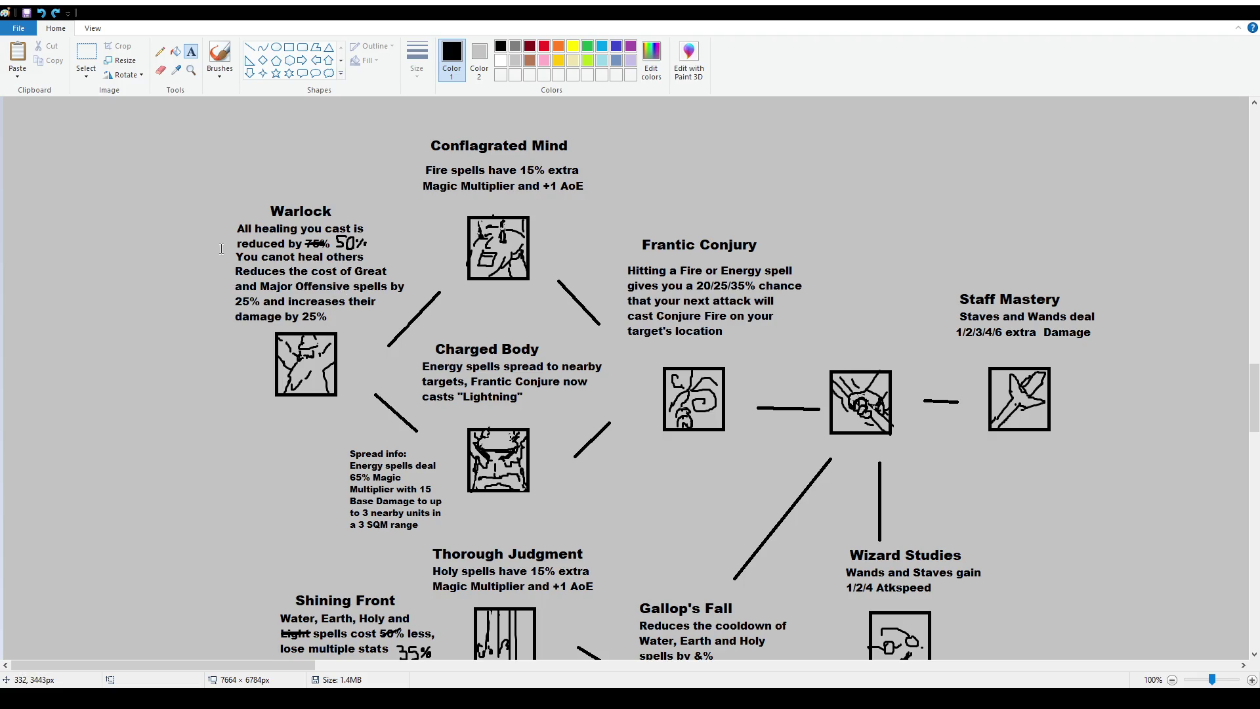
pyautogui.click(220, 56)
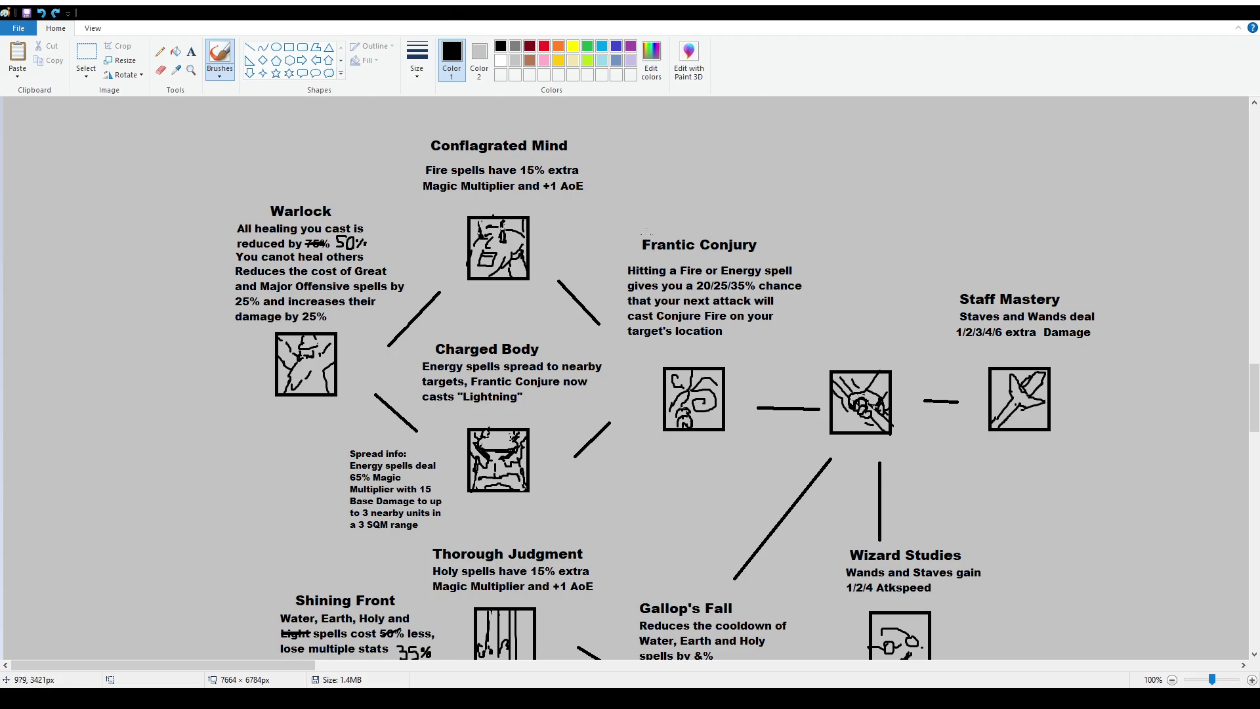
# Scroll down and start a freehand outline around the lower cluster near Wizard Studies
pyautogui.scroll(-2, 722, 373)
pyautogui.scroll(-2, 795, 359)
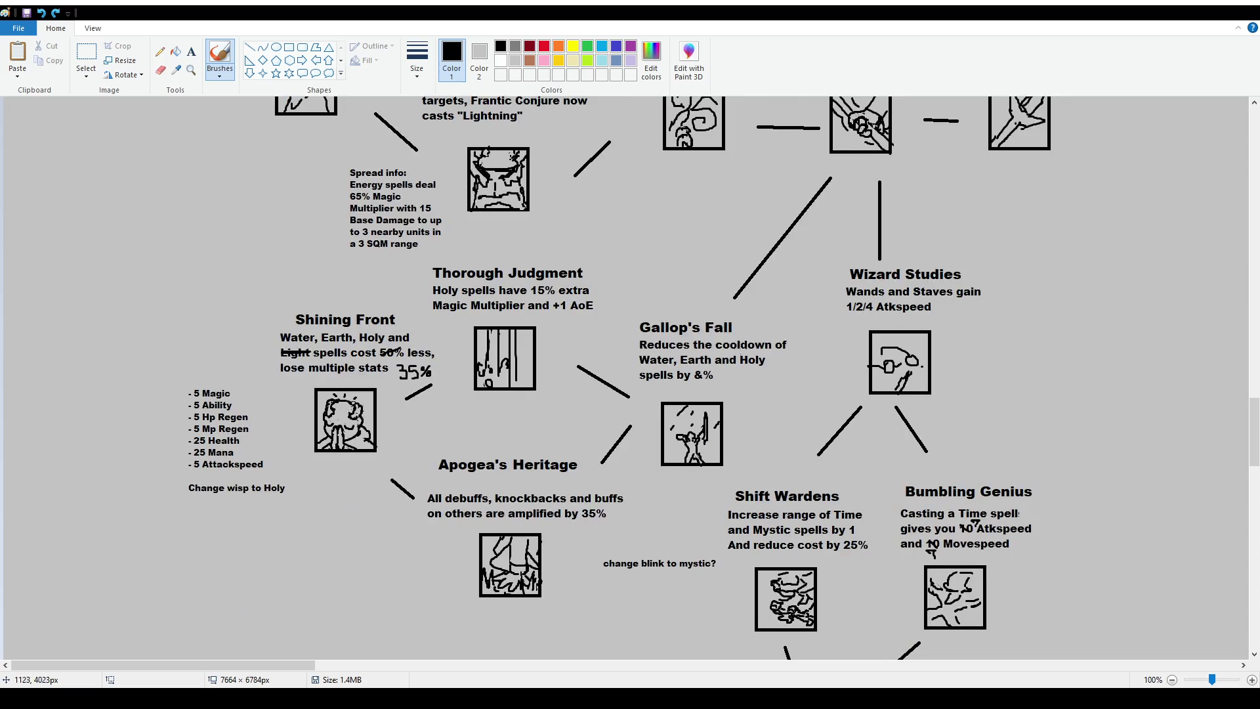
pyautogui.scroll(3, 729, 332)
pyautogui.scroll(-3, 755, 341)
pyautogui.scroll(6, 787, 358)
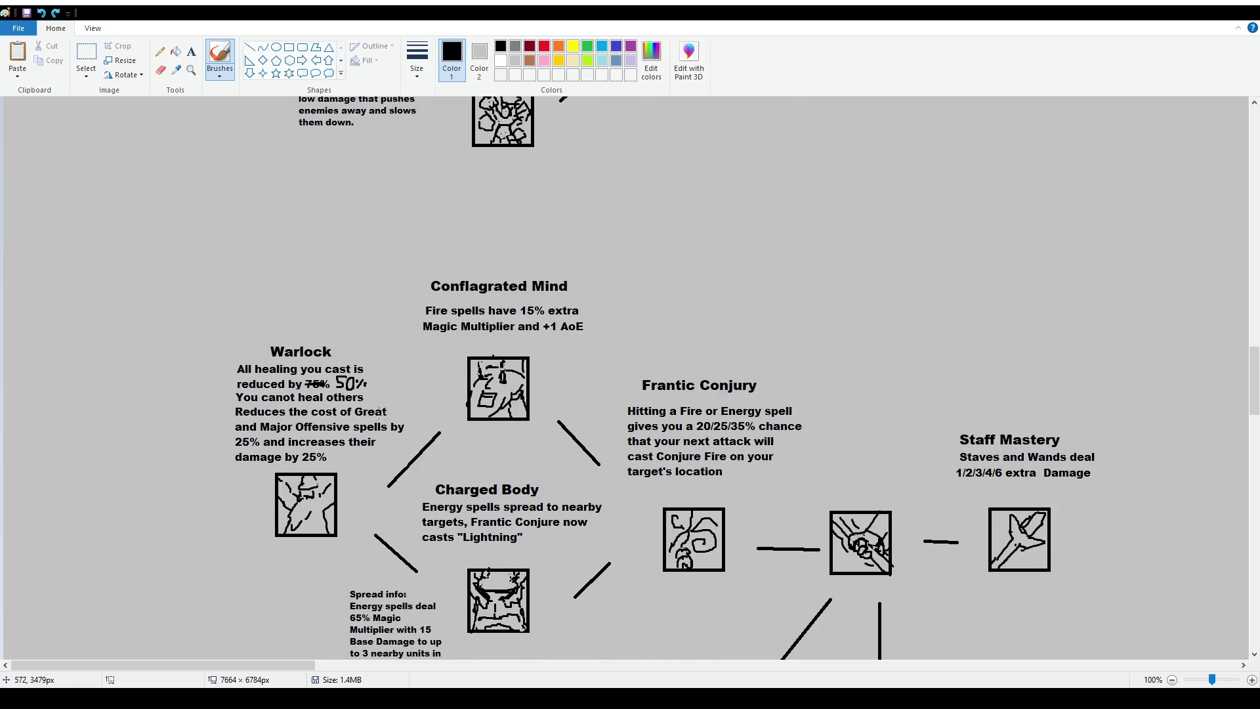
pyautogui.scroll(-6, 775, 364)
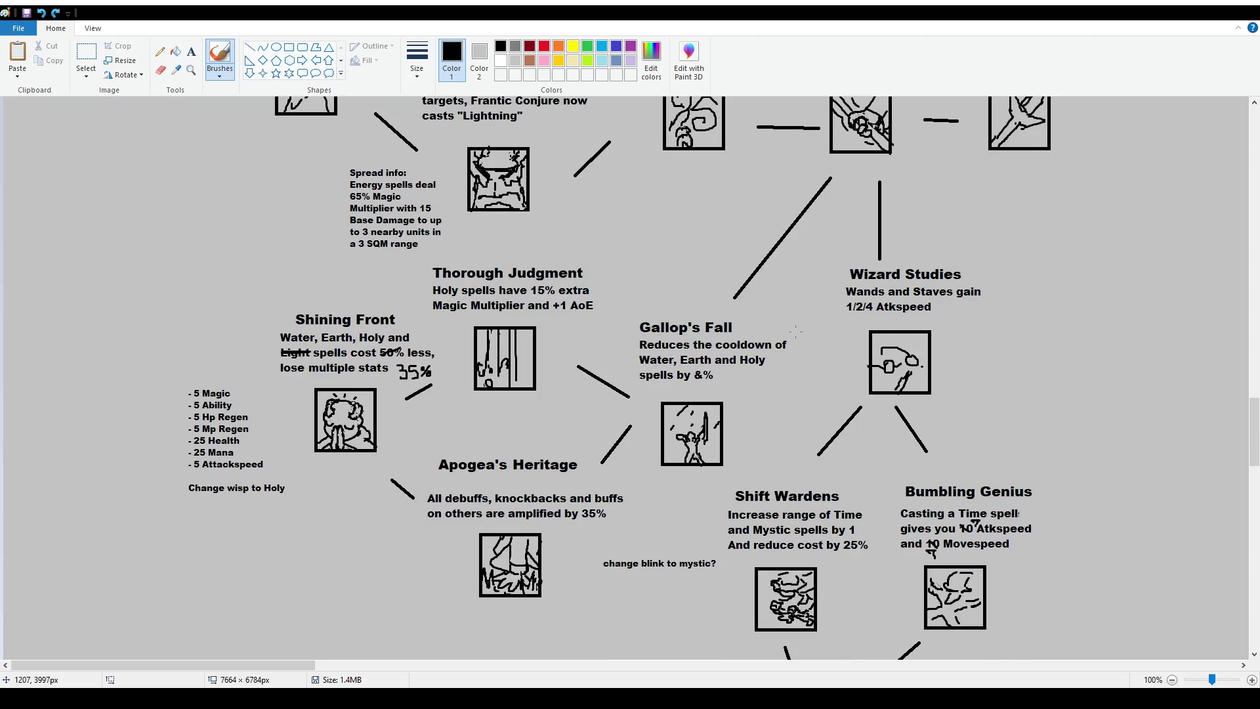
pyautogui.moveTo(1003, 159)
pyautogui.mouseDown()
pyautogui.moveTo(903, 165)
pyautogui.moveTo(827, 247)
pyautogui.moveTo(768, 439)
pyautogui.moveTo(537, 616)
pyautogui.moveTo(122, 433)
pyautogui.moveTo(356, 270)
pyautogui.moveTo(742, 197)
pyautogui.moveTo(787, 120)
pyautogui.mouseUp()
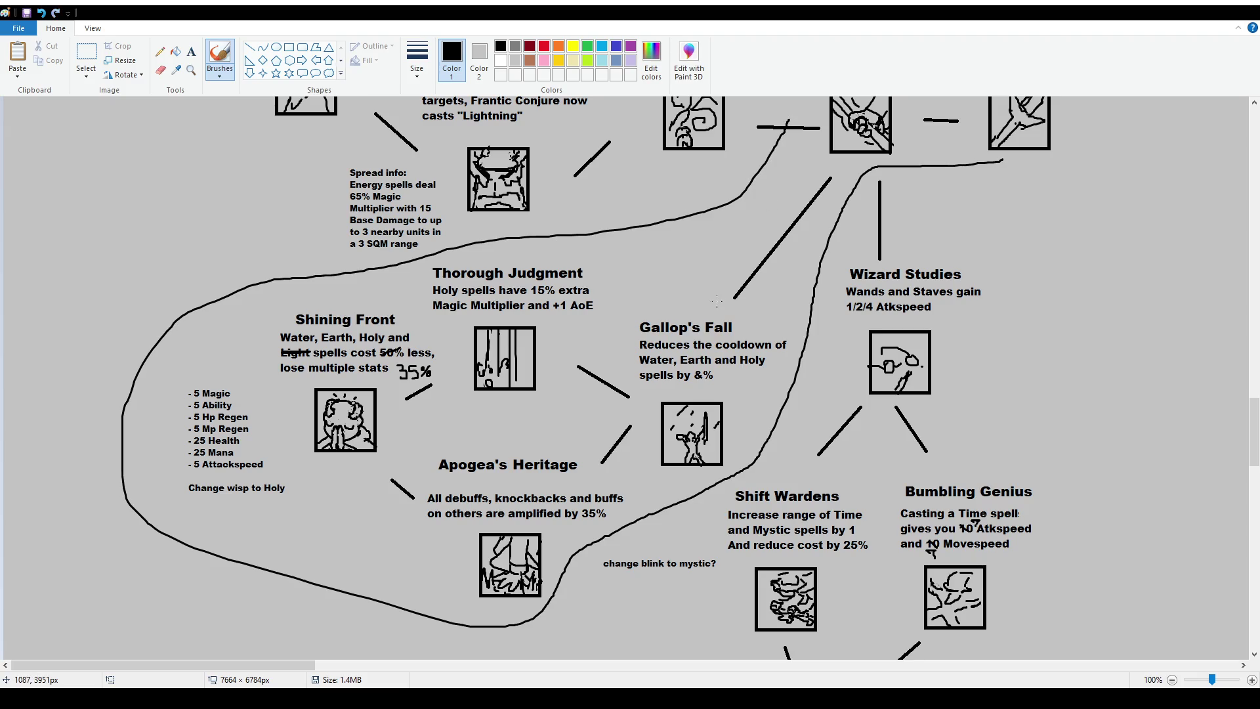
# Undo the lower-cluster outline and trial loops around Thorough Judgment and Apogea's Heritage
pyautogui.hotkey('ctrl', 'z')
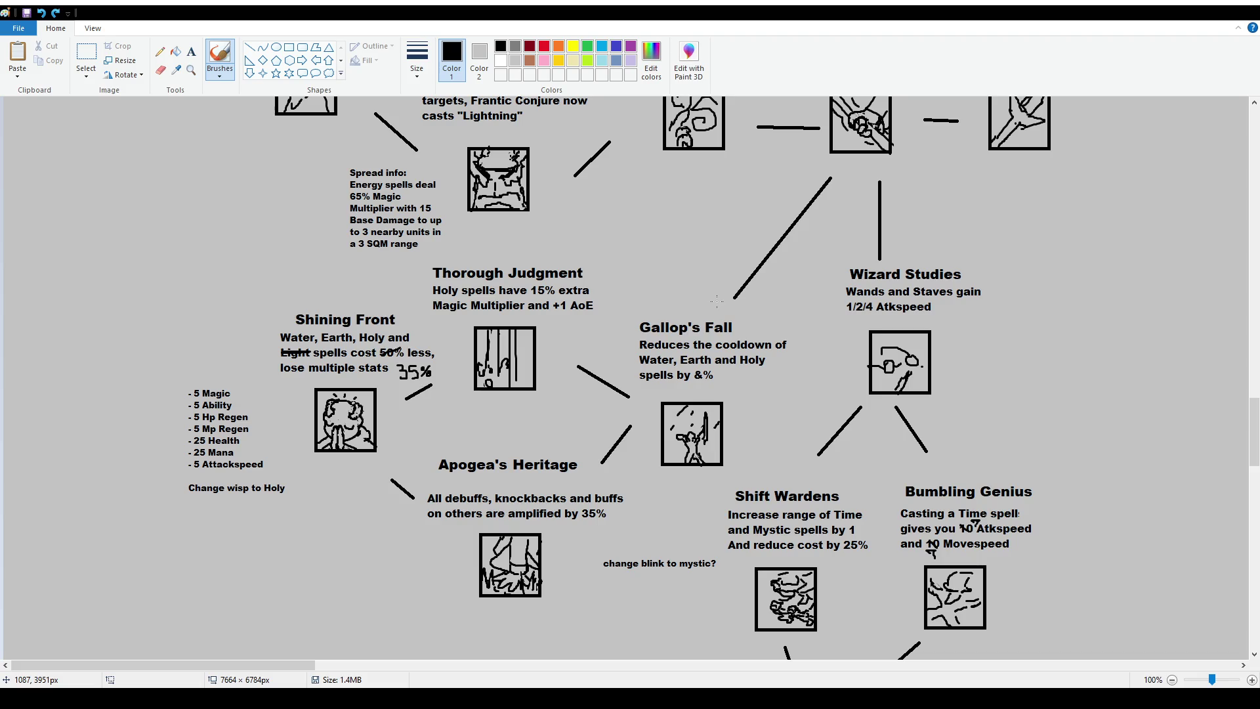
pyautogui.moveTo(427, 263)
pyautogui.mouseDown()
pyautogui.moveTo(428, 352)
pyautogui.moveTo(586, 397)
pyautogui.moveTo(607, 222)
pyautogui.moveTo(444, 244)
pyautogui.mouseUp()
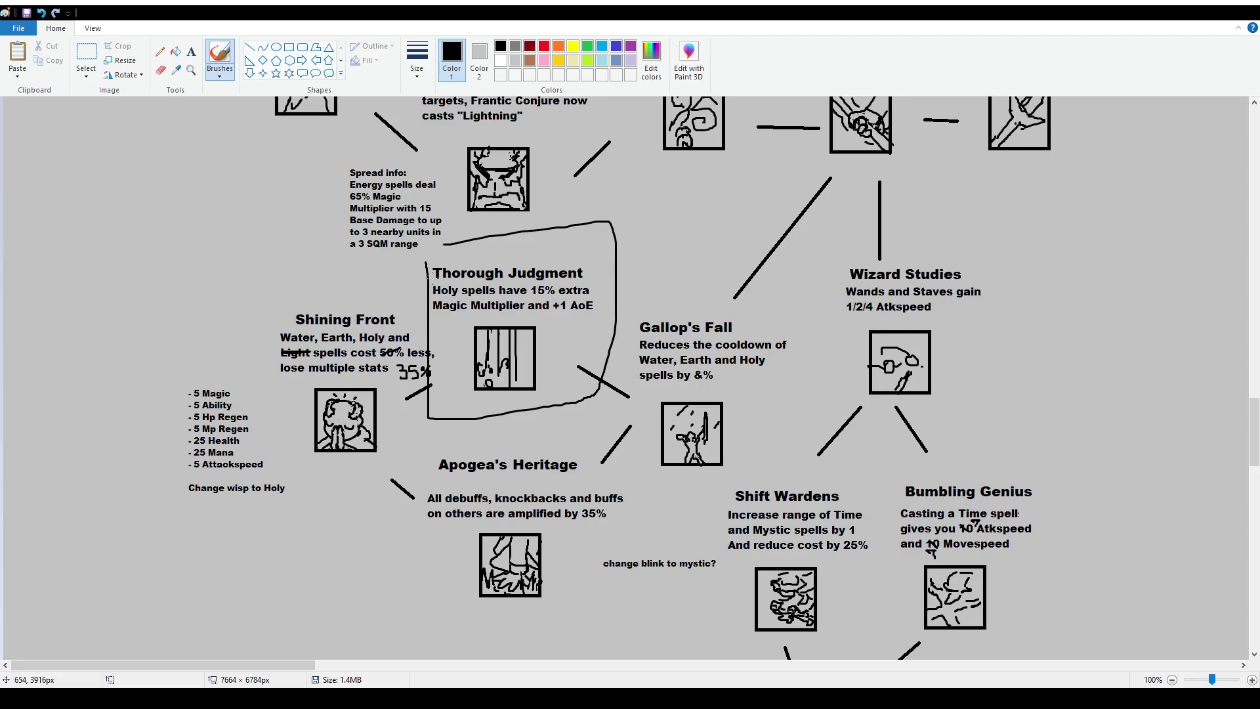
pyautogui.hotkey('ctrl', 'z')
pyautogui.moveTo(423, 444); pyautogui.dragTo(420, 599)
pyautogui.moveTo(548, 608)
pyautogui.mouseDown()
pyautogui.moveTo(625, 602)
pyautogui.moveTo(634, 497)
pyautogui.moveTo(558, 428)
pyautogui.moveTo(431, 436)
pyautogui.mouseUp()
pyautogui.hotkey('ctrl', 'z')
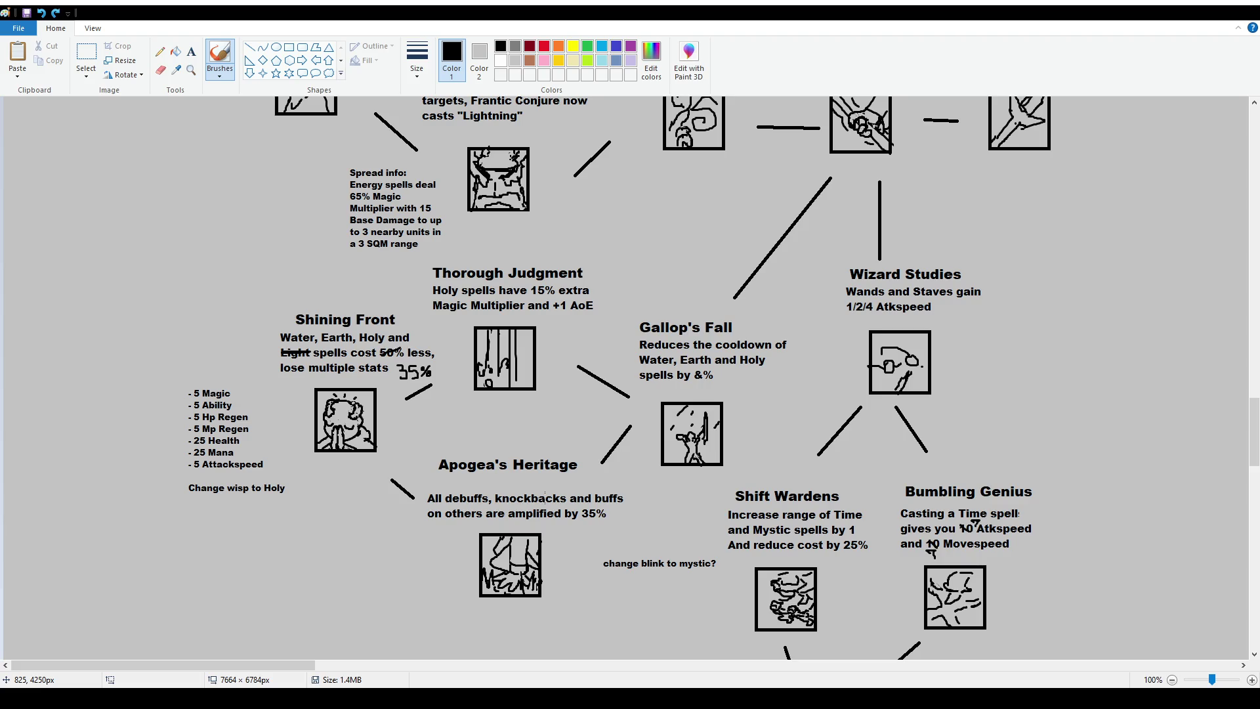
pyautogui.moveTo(414, 445)
pyautogui.mouseDown()
pyautogui.moveTo(417, 559)
pyautogui.moveTo(494, 603)
pyautogui.moveTo(633, 582)
pyautogui.moveTo(621, 439)
pyautogui.moveTo(417, 447)
pyautogui.mouseUp()
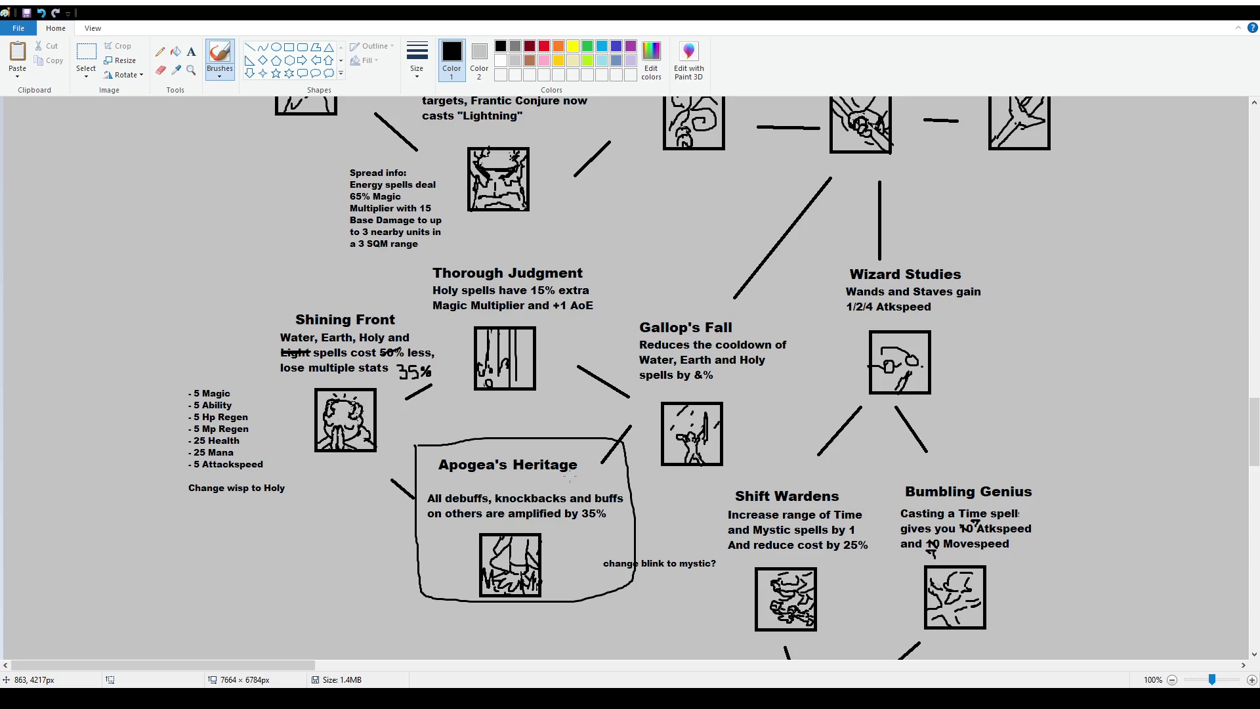
pyautogui.hotkey('ctrl', 'z')
pyautogui.hotkey('ctrl', 'z')
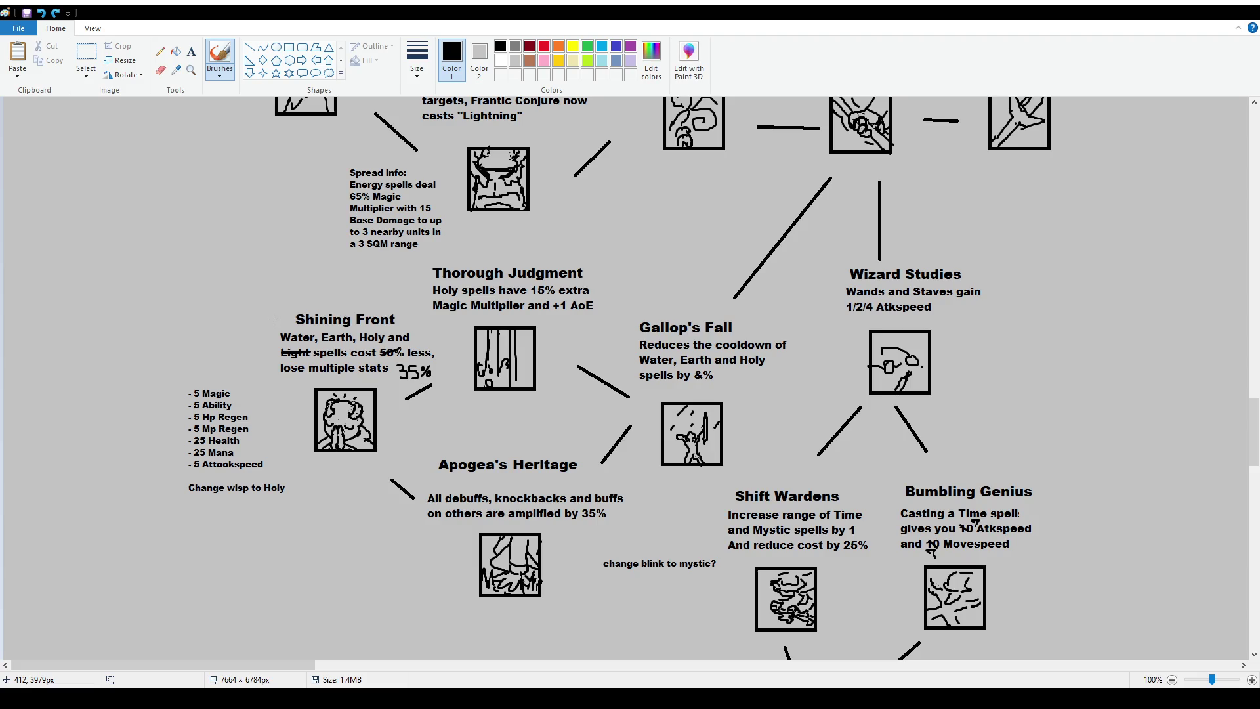
# Undo trial marks at Gallop's Fall, Shining Front, Apogea's Heritage, and under Earth and Water
pyautogui.moveTo(626, 303)
pyautogui.mouseDown()
pyautogui.moveTo(633, 475)
pyautogui.moveTo(798, 387)
pyautogui.moveTo(622, 303)
pyautogui.mouseUp()
pyautogui.moveTo(264, 297)
pyautogui.mouseDown()
pyautogui.moveTo(264, 436)
pyautogui.moveTo(433, 456)
pyautogui.moveTo(420, 291)
pyautogui.moveTo(254, 288)
pyautogui.mouseUp()
pyautogui.hotkey('ctrl', 'z')
pyautogui.hotkey('ctrl', 'z')
pyautogui.moveTo(476, 517); pyautogui.dragTo(443, 551)
pyautogui.hotkey('ctrl', 'z')
pyautogui.moveTo(680, 368); pyautogui.dragTo(768, 368)
pyautogui.hotkey('ctrl', 'z')
pyautogui.hotkey('ctrl', 'z')
pyautogui.moveTo(638, 368); pyautogui.dragTo(676, 367)
pyautogui.hotkey('ctrl', 'z')
# Try loops and underlines on the Shining Front stat list, undoing each one
pyautogui.moveTo(264, 298)
pyautogui.mouseDown()
pyautogui.moveTo(273, 457)
pyautogui.moveTo(392, 464)
pyautogui.moveTo(445, 413)
pyautogui.mouseUp()
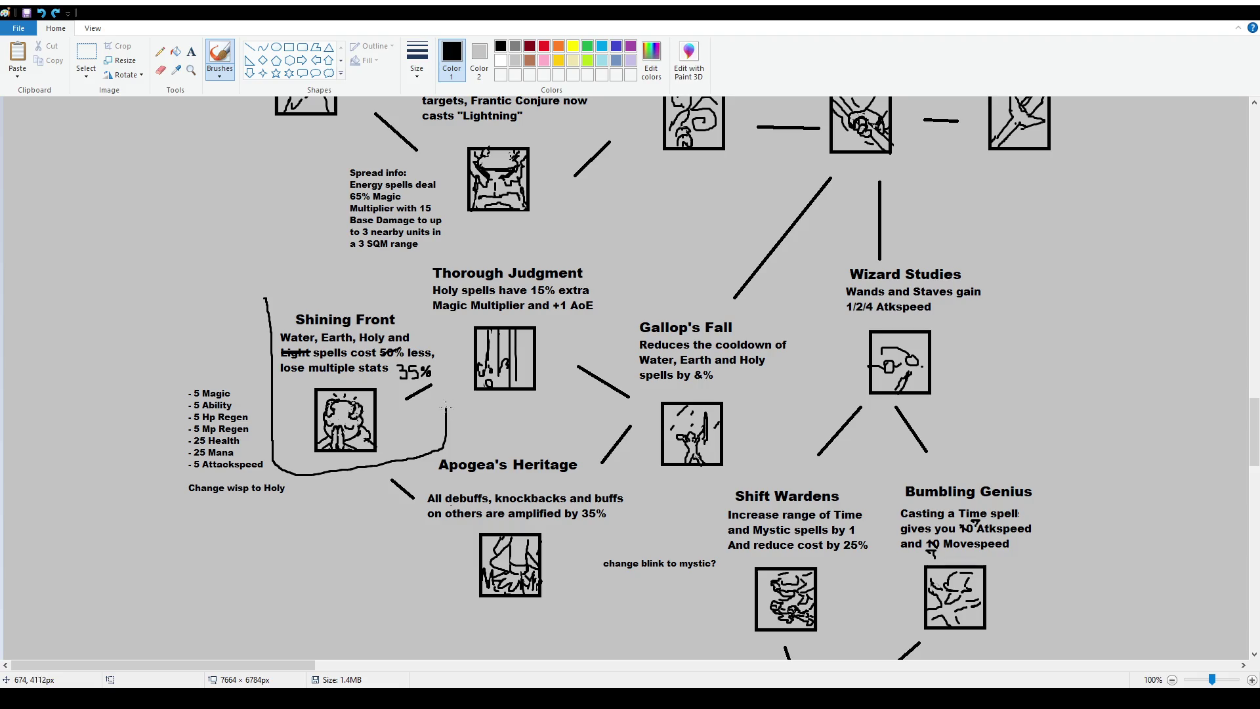
pyautogui.hotkey('ctrl', 'z')
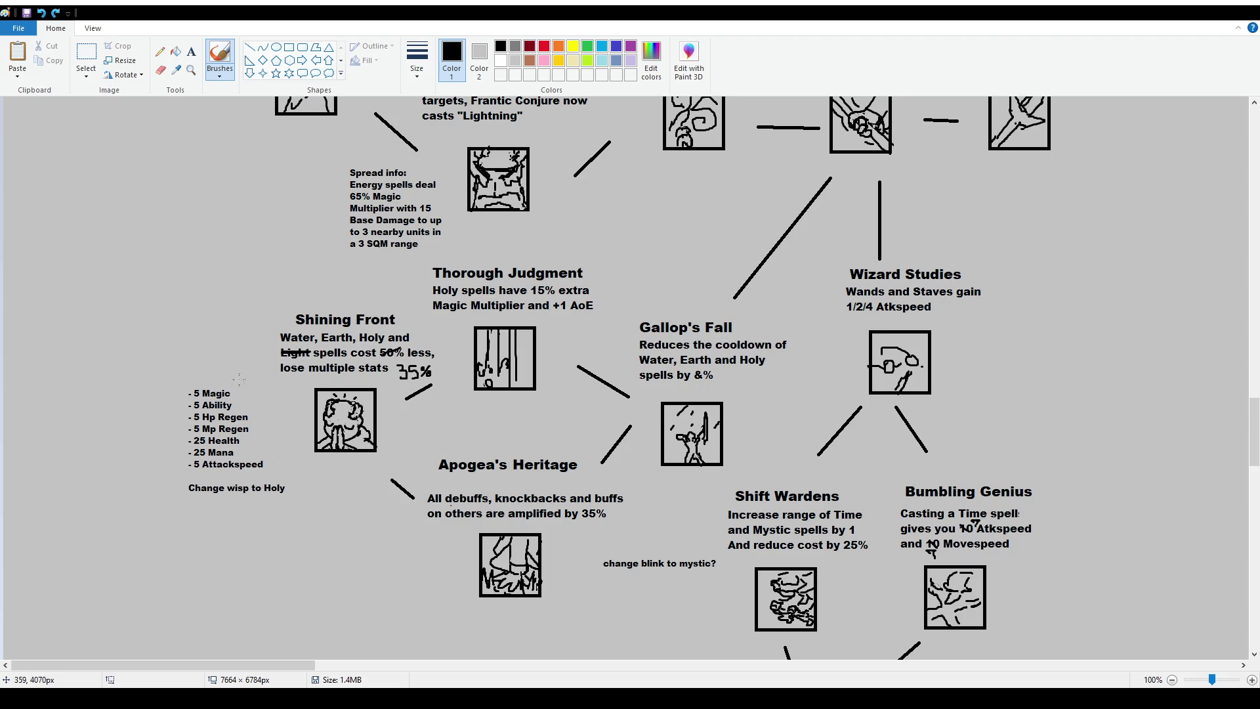
pyautogui.moveTo(232, 377)
pyautogui.mouseDown()
pyautogui.moveTo(255, 421)
pyautogui.moveTo(247, 441)
pyautogui.moveTo(276, 470)
pyautogui.moveTo(224, 476)
pyautogui.moveTo(188, 390)
pyautogui.mouseUp()
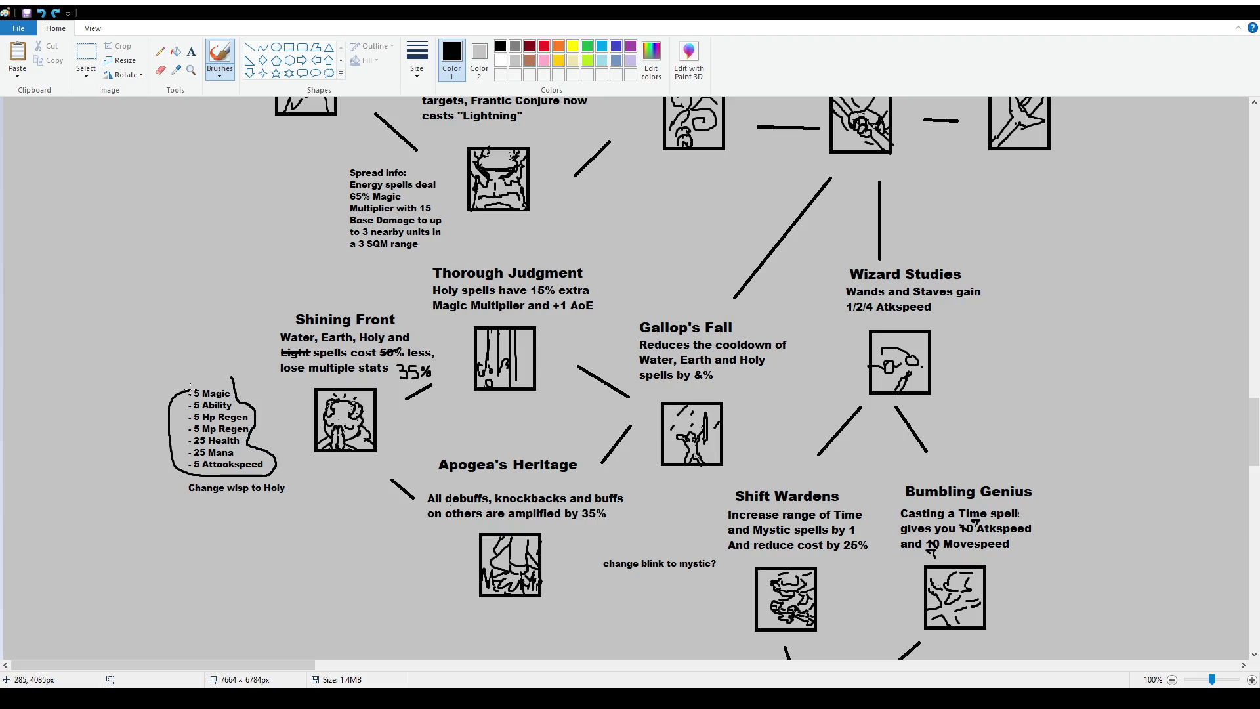
pyautogui.hotkey('ctrl', 'z')
pyautogui.moveTo(186, 471); pyautogui.dragTo(256, 471)
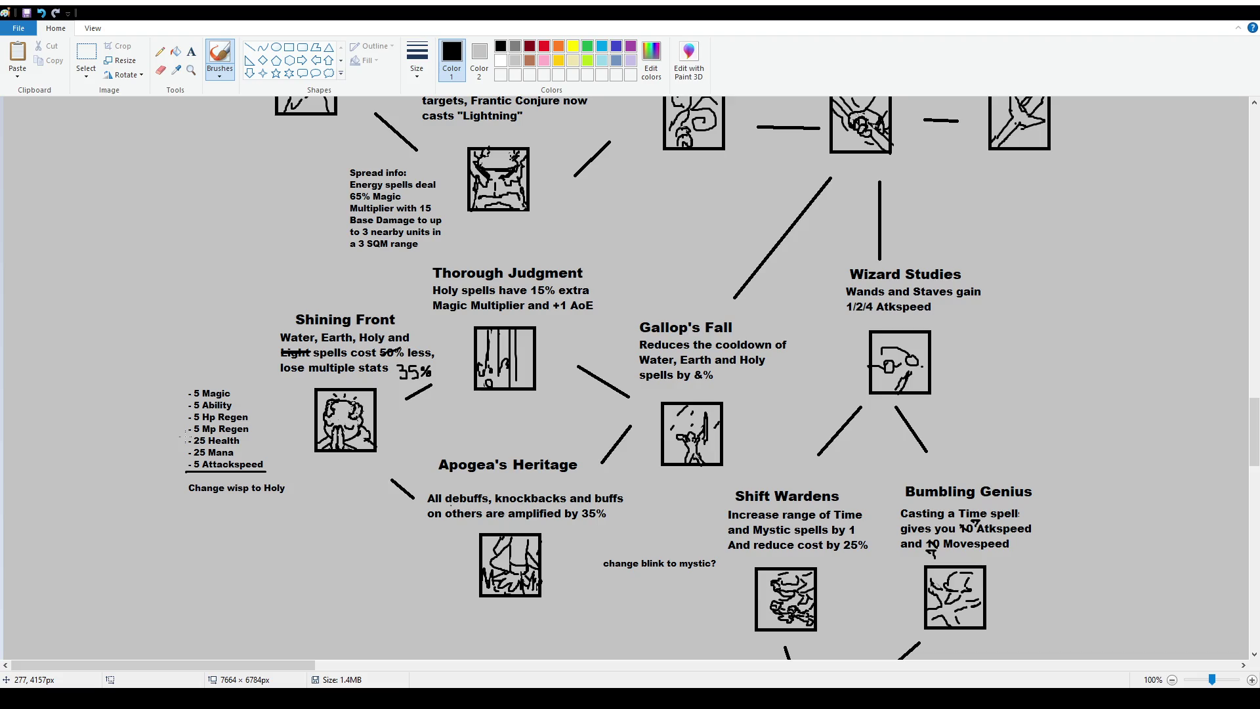
pyautogui.hotkey('ctrl', 'z')
pyautogui.moveTo(187, 412); pyautogui.dragTo(236, 411)
pyautogui.moveTo(184, 473); pyautogui.dragTo(277, 476)
pyautogui.hotkey('ctrl', 'z')
pyautogui.hotkey('ctrl', 'z')
# Strike through 25 Mana, 25 Health and 5 Magic, undoing overlong or stray strokes
pyautogui.moveTo(183, 452)
pyautogui.mouseDown()
pyautogui.moveTo(237, 452)
pyautogui.moveTo(236, 429)
pyautogui.moveTo(250, 430)
pyautogui.moveTo(203, 418)
pyautogui.moveTo(248, 419)
pyautogui.mouseUp()
pyautogui.hotkey('ctrl', 'z')
pyautogui.moveTo(185, 392); pyautogui.dragTo(224, 393)
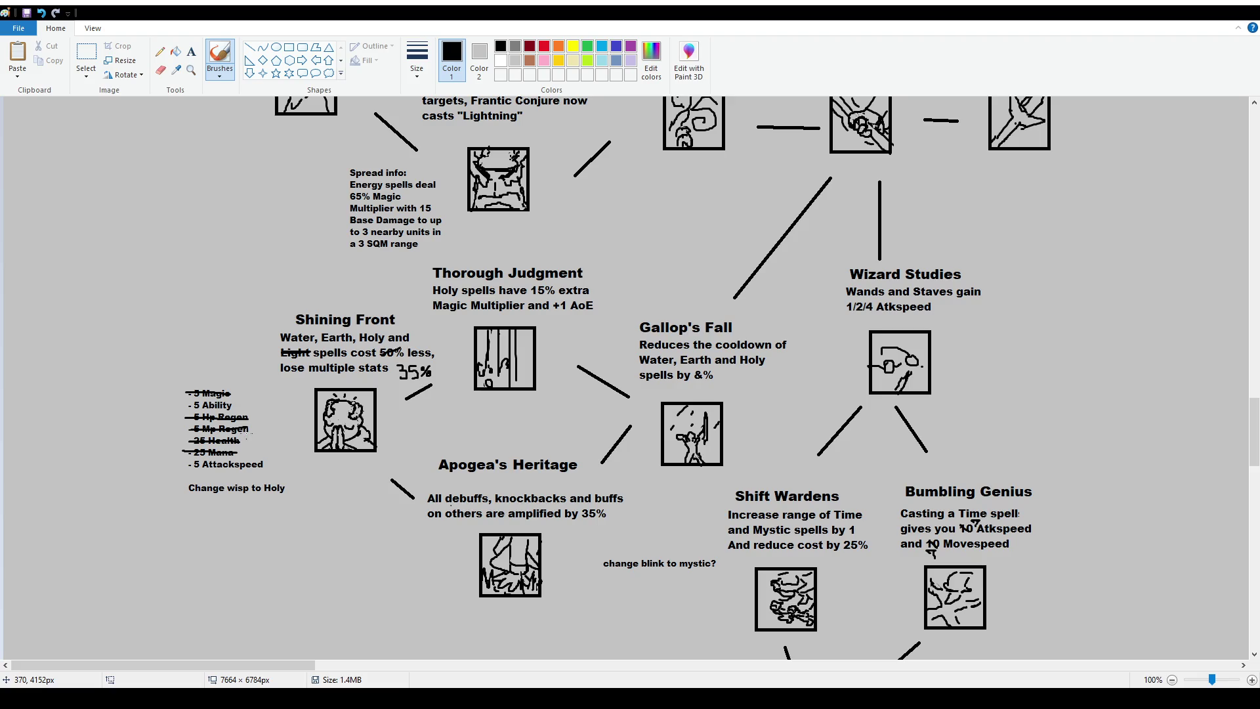
pyautogui.hotkey('ctrl', 'z')
pyautogui.moveTo(187, 392)
pyautogui.mouseDown()
pyautogui.moveTo(235, 392)
pyautogui.moveTo(195, 409)
pyautogui.mouseUp()
pyautogui.hotkey('ctrl', 'z')
pyautogui.moveTo(195, 465)
pyautogui.mouseDown()
pyautogui.moveTo(182, 474)
pyautogui.moveTo(198, 474)
pyautogui.mouseUp()
pyautogui.hotkey('ctrl', 'z')
pyautogui.hotkey('ctrl', 'z')
pyautogui.hotkey('ctrl', 'z')
# Strike through 5 Ability and 5 Attackspeed, then delete the stat list and 'multiple stats'
pyautogui.moveTo(185, 405); pyautogui.dragTo(231, 405)
pyautogui.moveTo(186, 465); pyautogui.dragTo(262, 466)
pyautogui.click(86, 53)
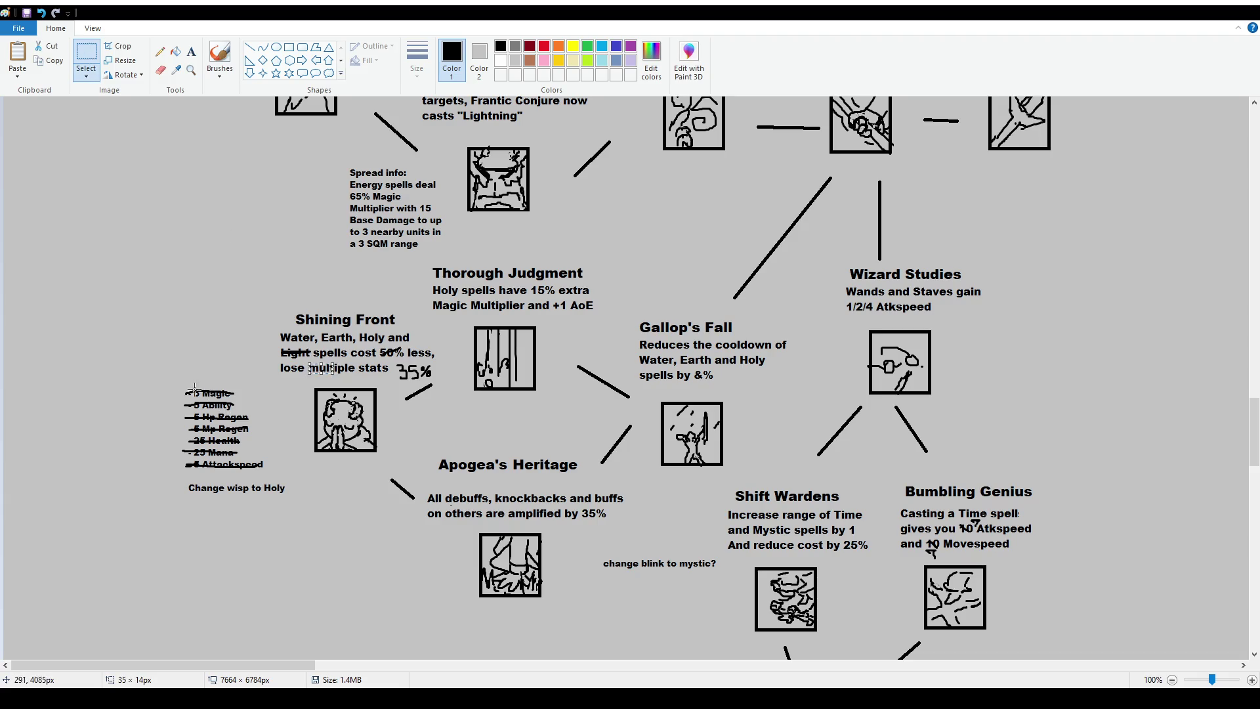
pyautogui.moveTo(178, 383); pyautogui.dragTo(270, 475)
pyautogui.press('Delete')
pyautogui.moveTo(312, 361); pyautogui.dragTo(394, 382)
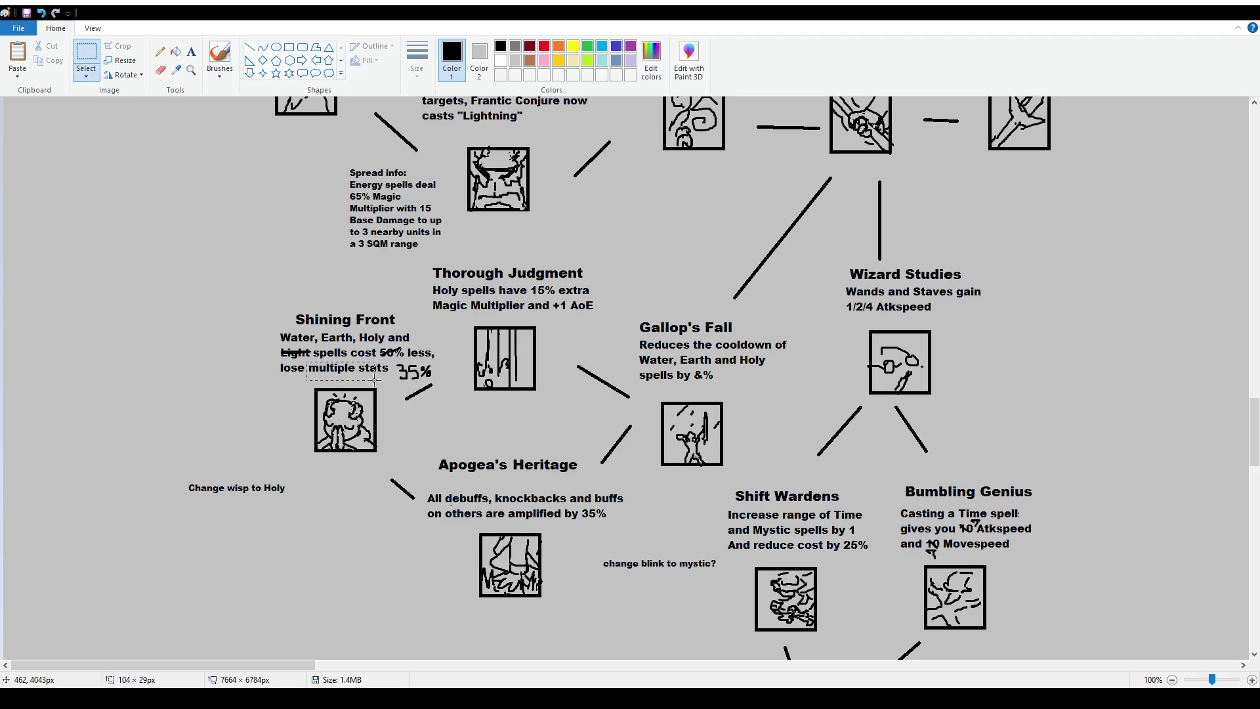
pyautogui.press('Delete')
# Add '99 damage' at font size 12 after 'lose' in Shining Front's description
pyautogui.click(191, 52)
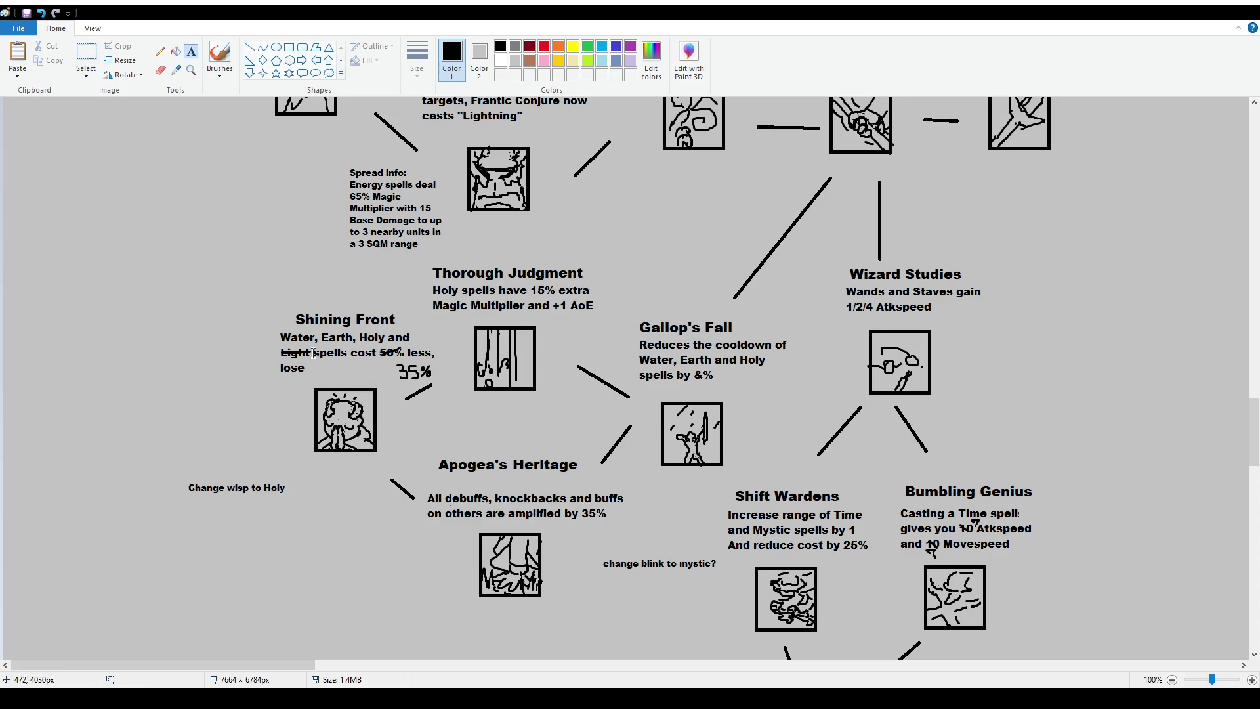
pyautogui.moveTo(311, 361); pyautogui.dragTo(385, 378)
pyautogui.write('99 damage')
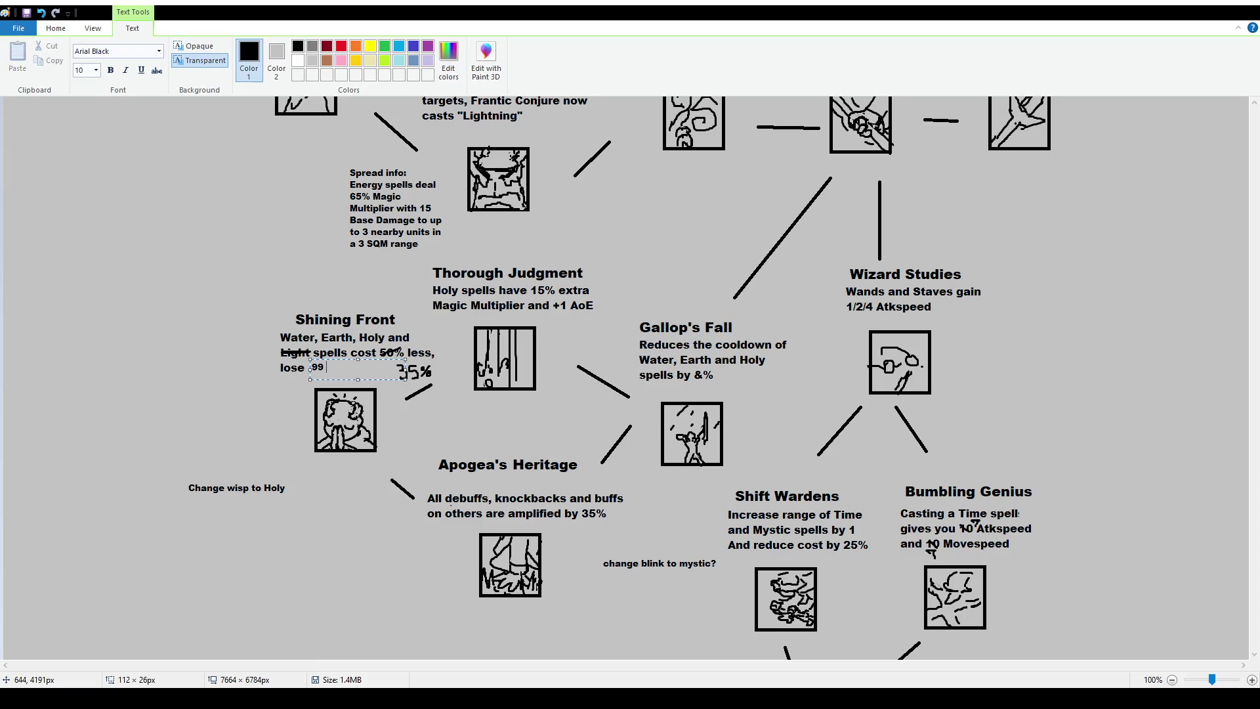
pyautogui.hotkey('ctrl', 'a')
pyautogui.write('12')
pyautogui.press('Return')
pyautogui.moveTo(390, 359); pyautogui.dragTo(386, 358)
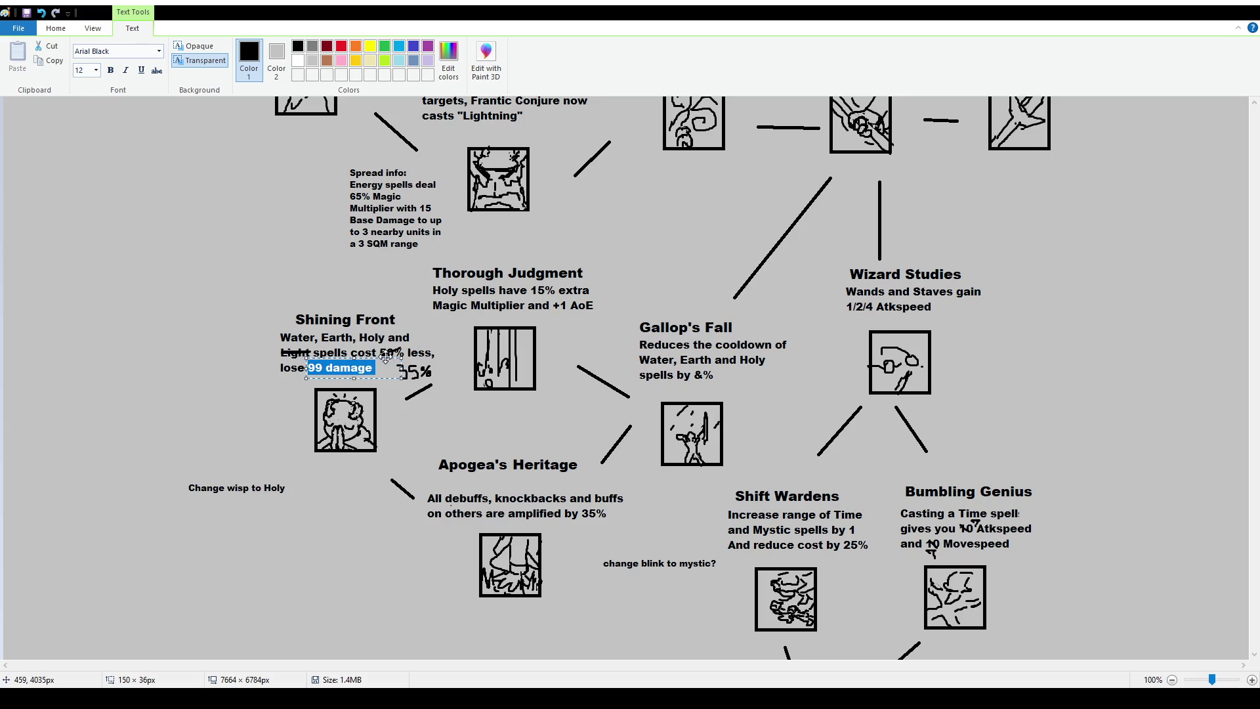
pyautogui.click(511, 527)
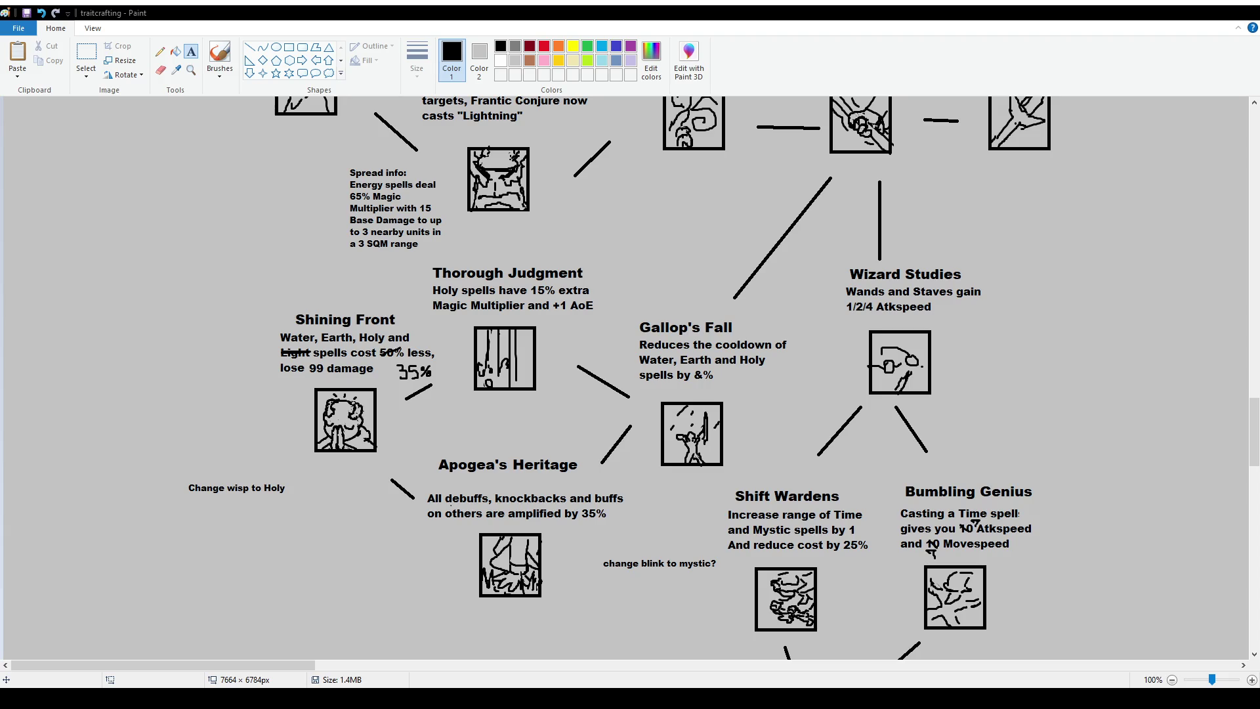
# Scroll to the Chosen One branch, pick Brushes, and undo a trial line by Bumbling Genius
pyautogui.scroll(-5, 559, 446)
pyautogui.scroll(-2, 577, 422)
pyautogui.scroll(4, 584, 414)
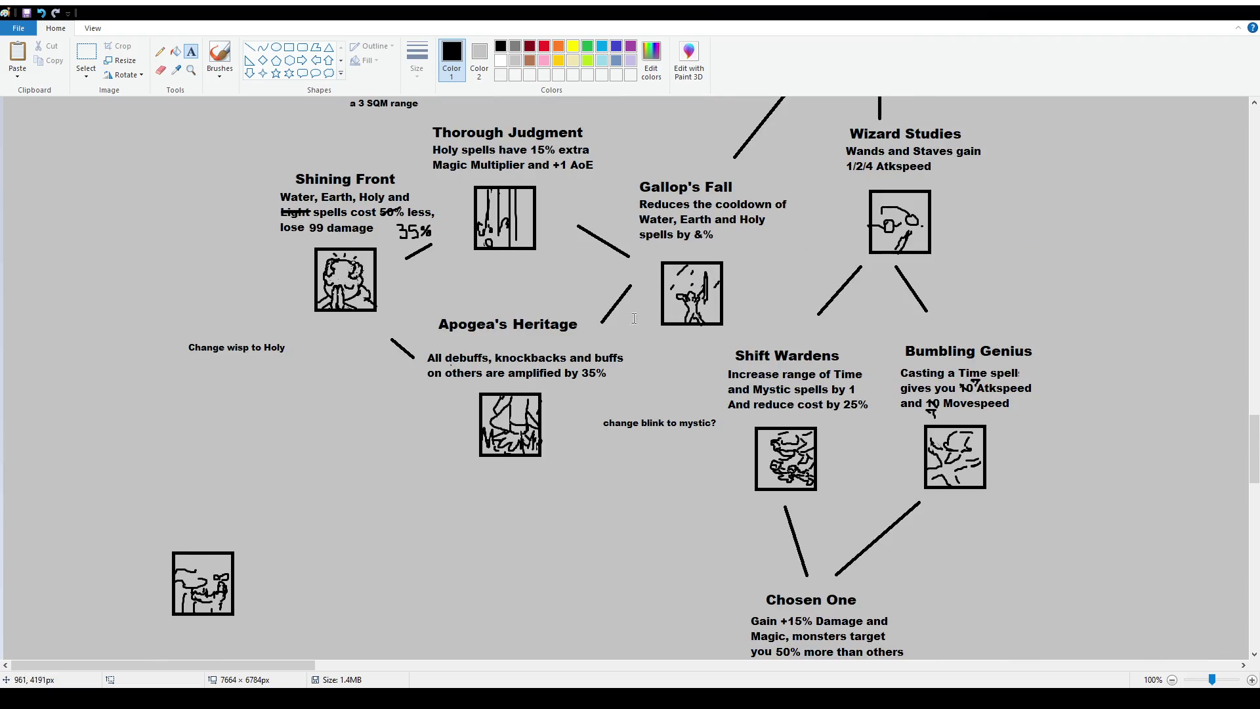
pyautogui.scroll(2, 623, 309)
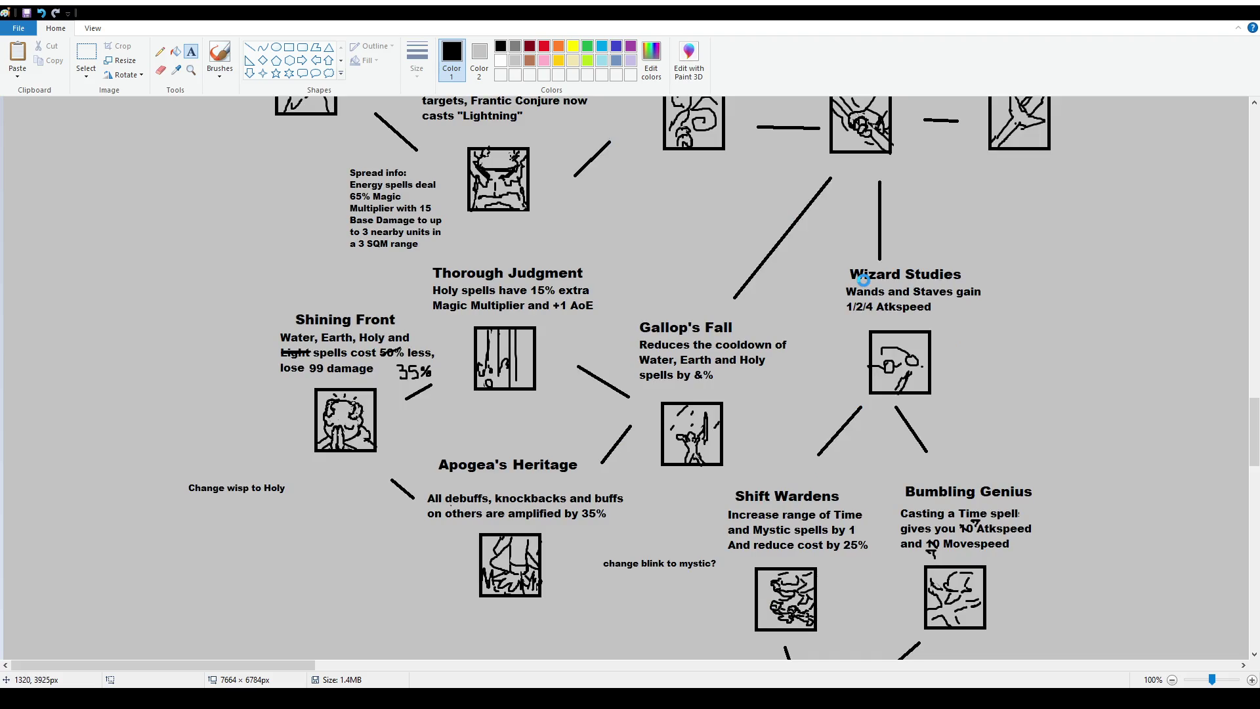
pyautogui.moveTo(295, 666); pyautogui.dragTo(382, 676)
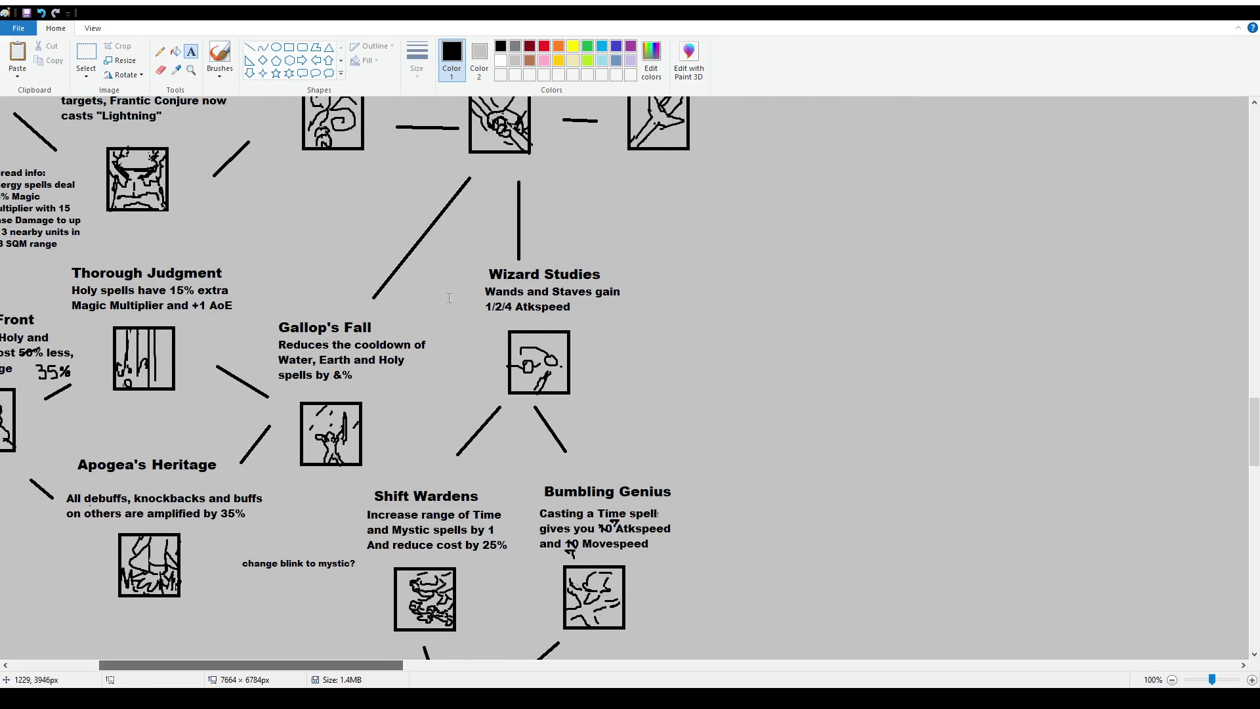
pyautogui.click(220, 56)
pyautogui.scroll(-2, 361, 341)
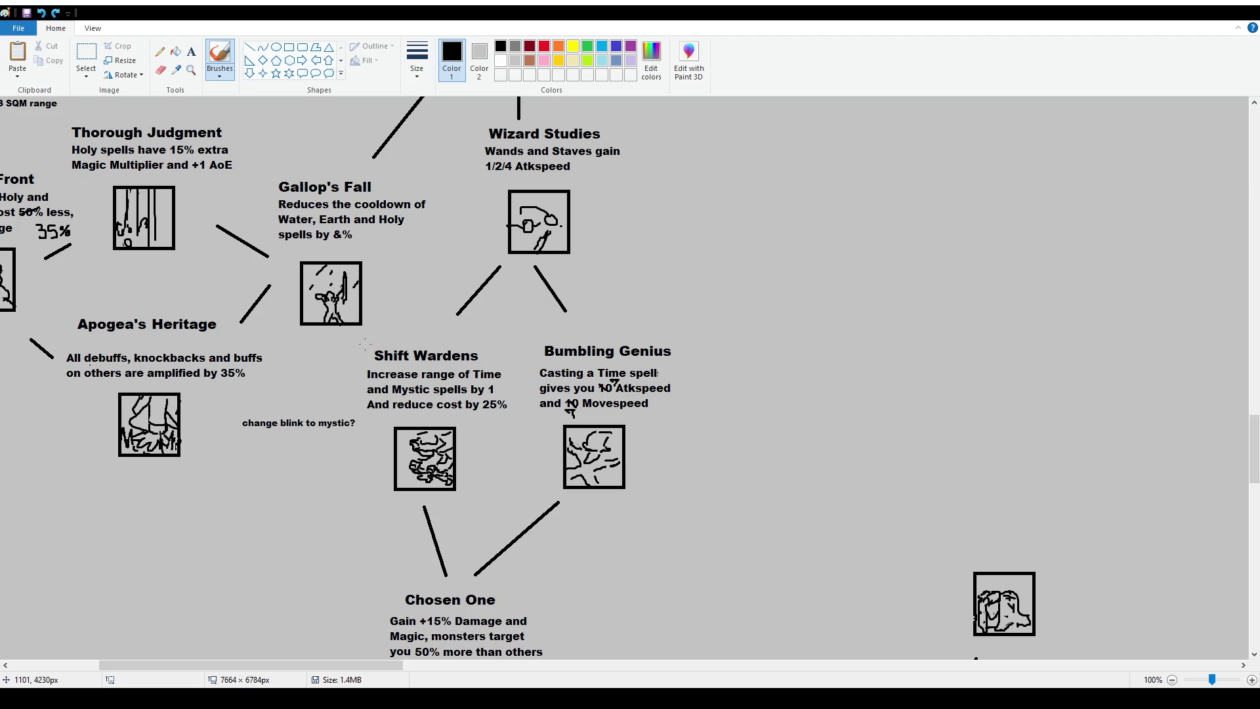
pyautogui.moveTo(685, 348); pyautogui.dragTo(687, 472)
pyautogui.hotkey('ctrl', 'z')
pyautogui.scroll(-2, 544, 458)
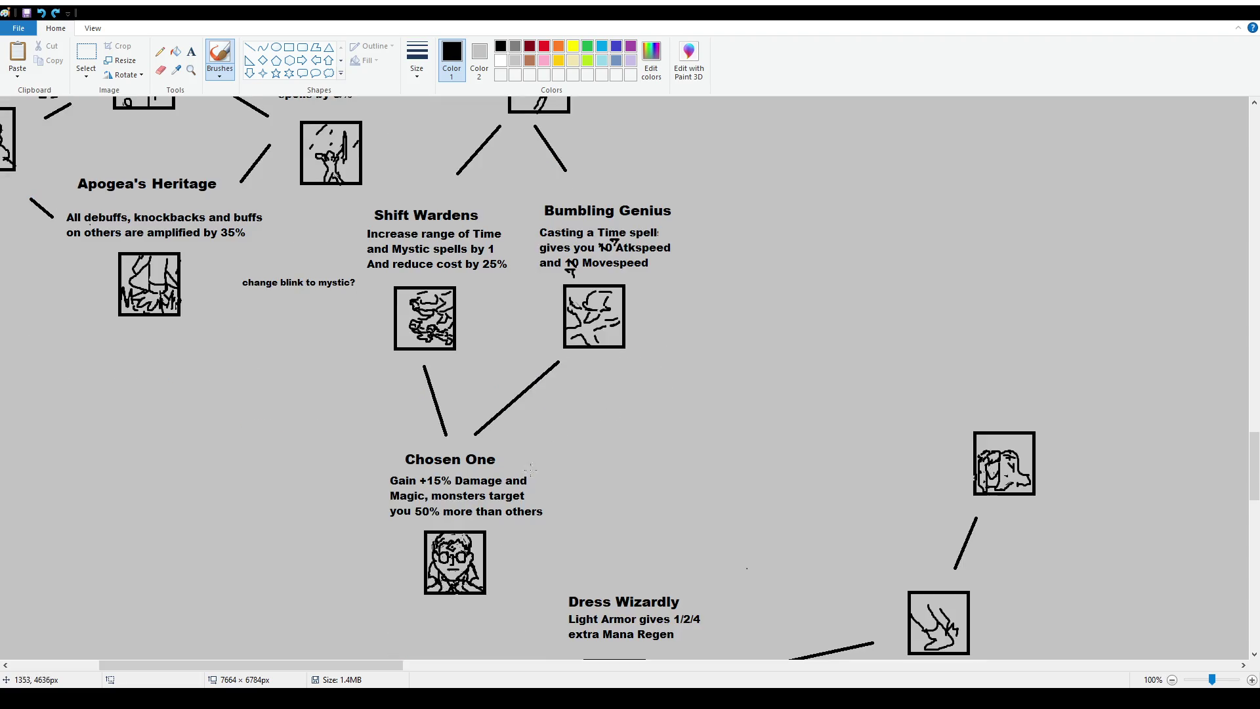
pyautogui.scroll(2, 545, 458)
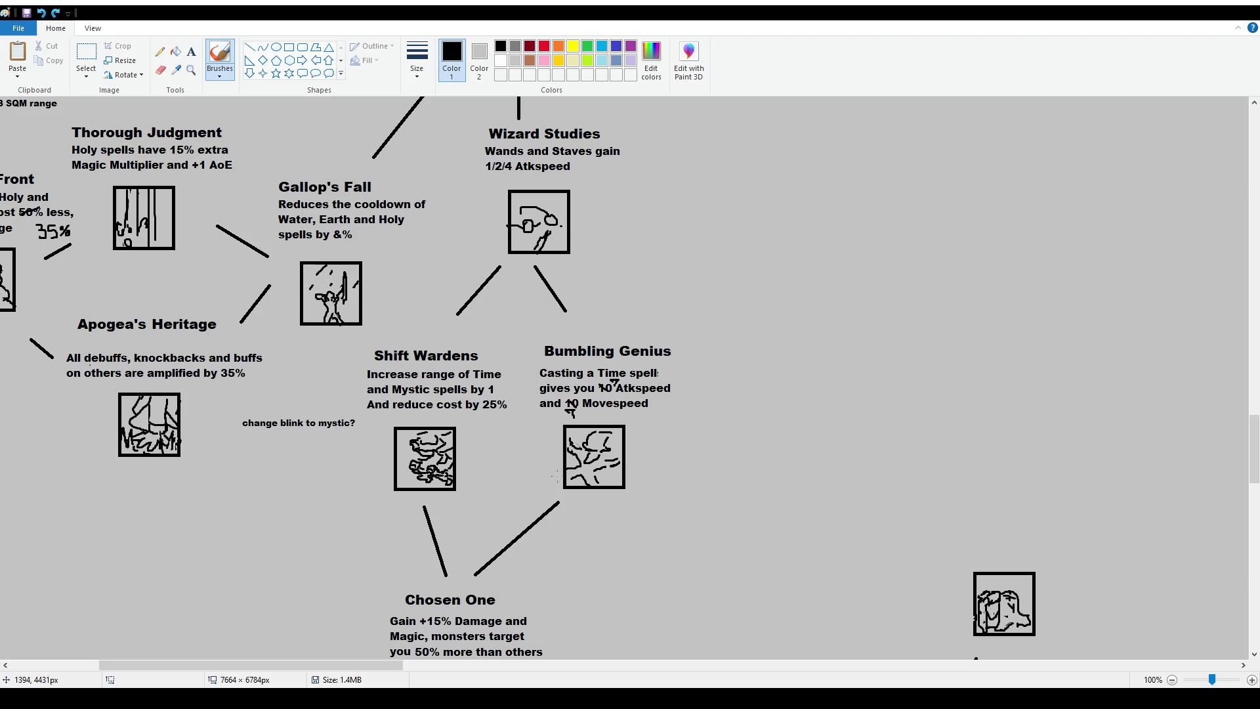
pyautogui.scroll(-2, 399, 459)
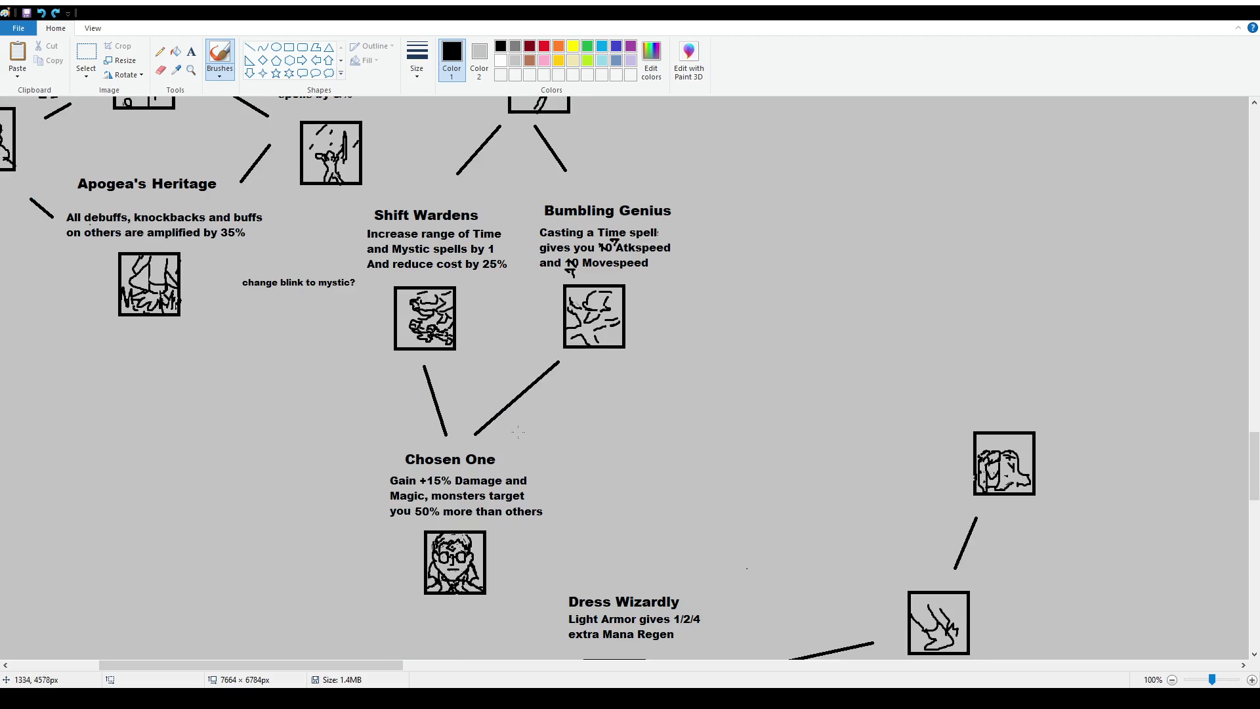
pyautogui.moveTo(366, 446)
pyautogui.mouseDown()
pyautogui.moveTo(372, 602)
pyautogui.moveTo(469, 604)
pyautogui.moveTo(547, 571)
pyautogui.moveTo(557, 441)
pyautogui.moveTo(365, 424)
pyautogui.mouseUp()
pyautogui.hotkey('ctrl', 'z')
pyautogui.moveTo(367, 433)
pyautogui.mouseDown()
pyautogui.moveTo(391, 609)
pyautogui.moveTo(528, 582)
pyautogui.moveTo(536, 447)
pyautogui.moveTo(404, 434)
pyautogui.mouseUp()
pyautogui.hotkey('ctrl', 'z')
pyautogui.moveTo(411, 664); pyautogui.dragTo(330, 664)
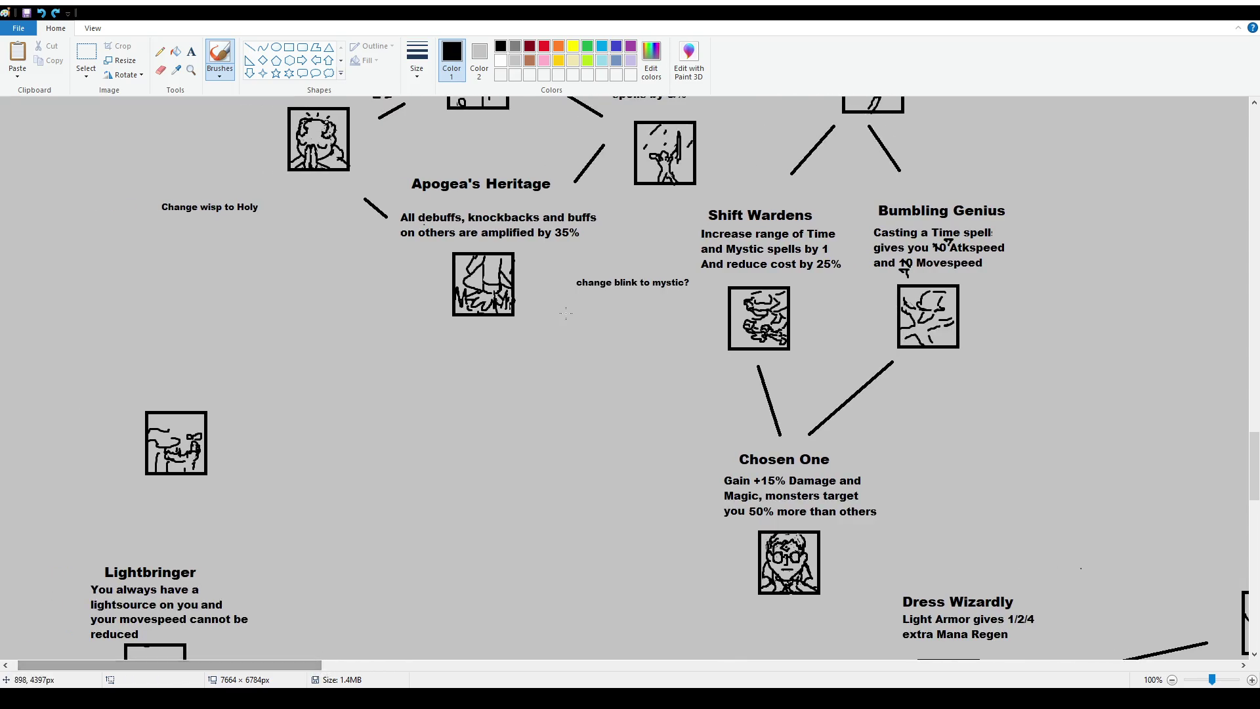
pyautogui.scroll(2, 514, 390)
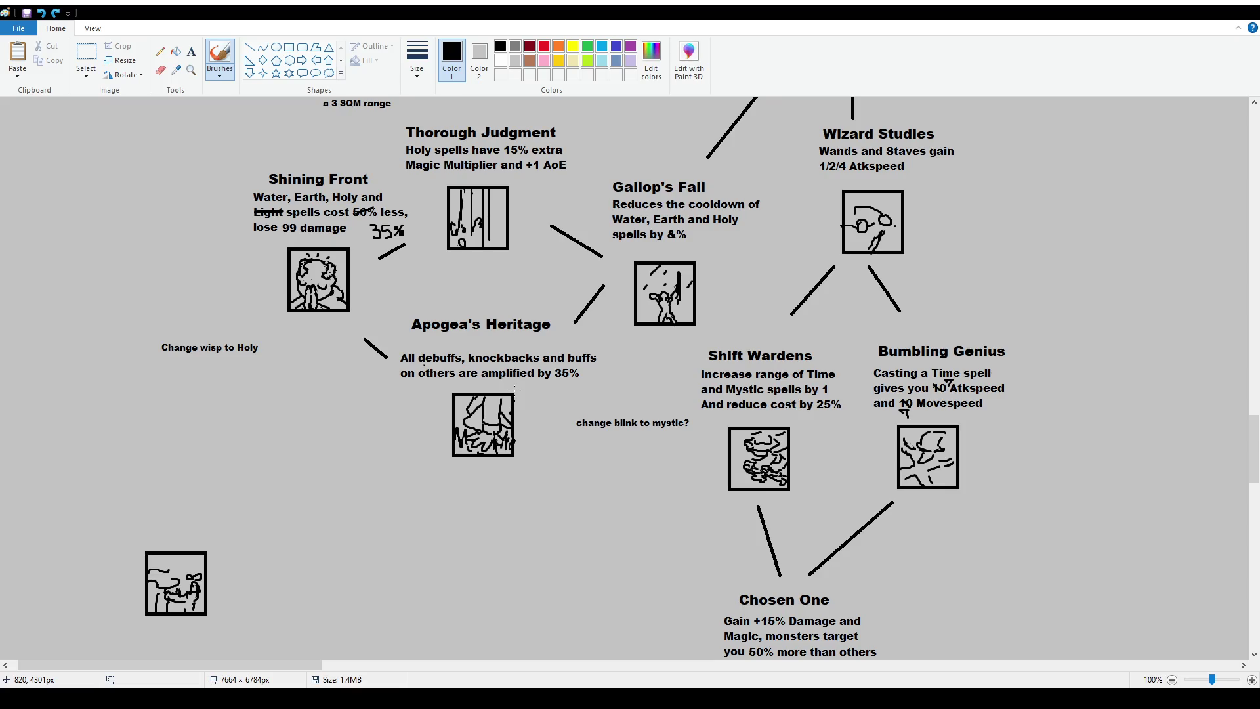
pyautogui.scroll(-4, 518, 395)
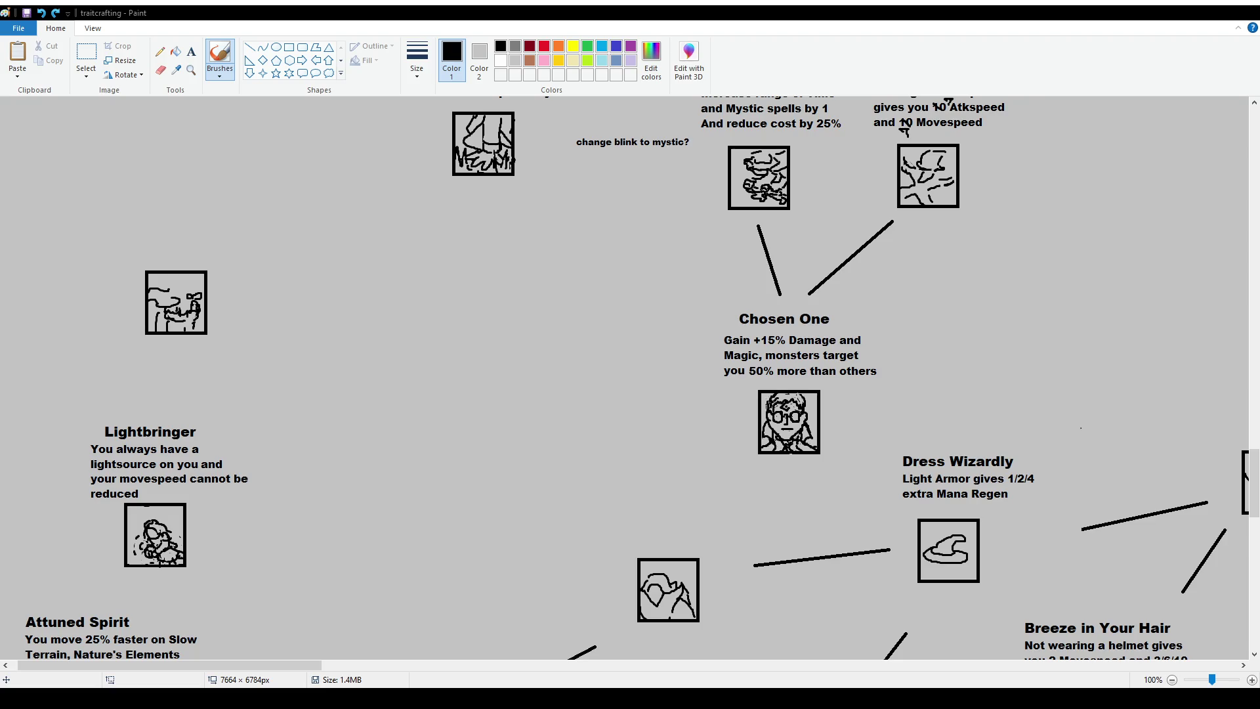
pyautogui.moveTo(171, 665); pyautogui.dragTo(305, 665)
pyautogui.scroll(-2, 775, 349)
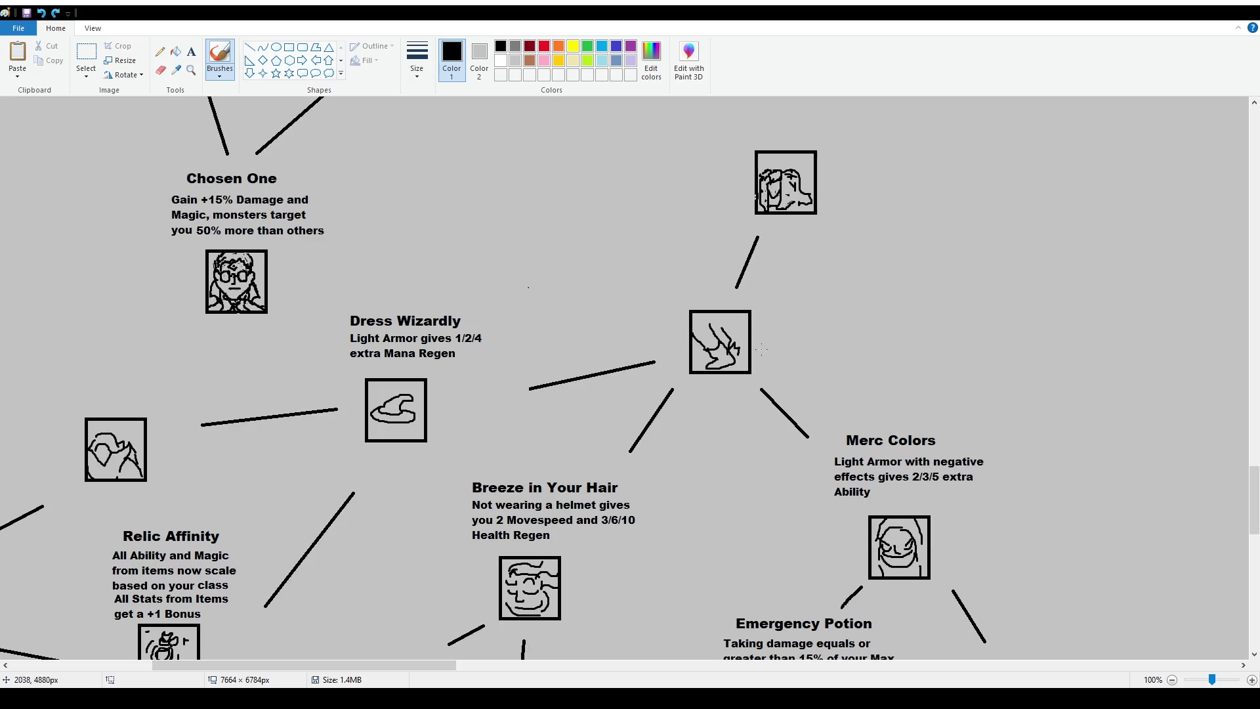
pyautogui.scroll(-2, 774, 349)
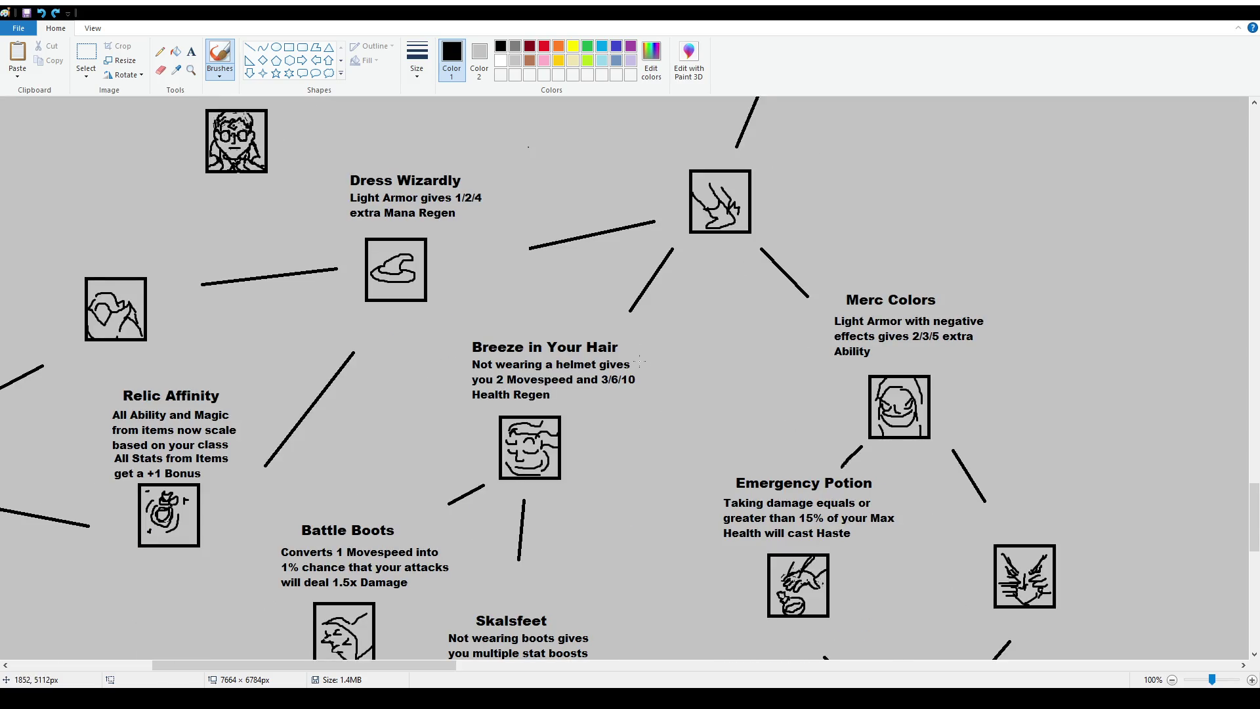
pyautogui.keyDown('ctrl'); pyautogui.scroll(-1, 358, 649); pyautogui.keyUp('ctrl')
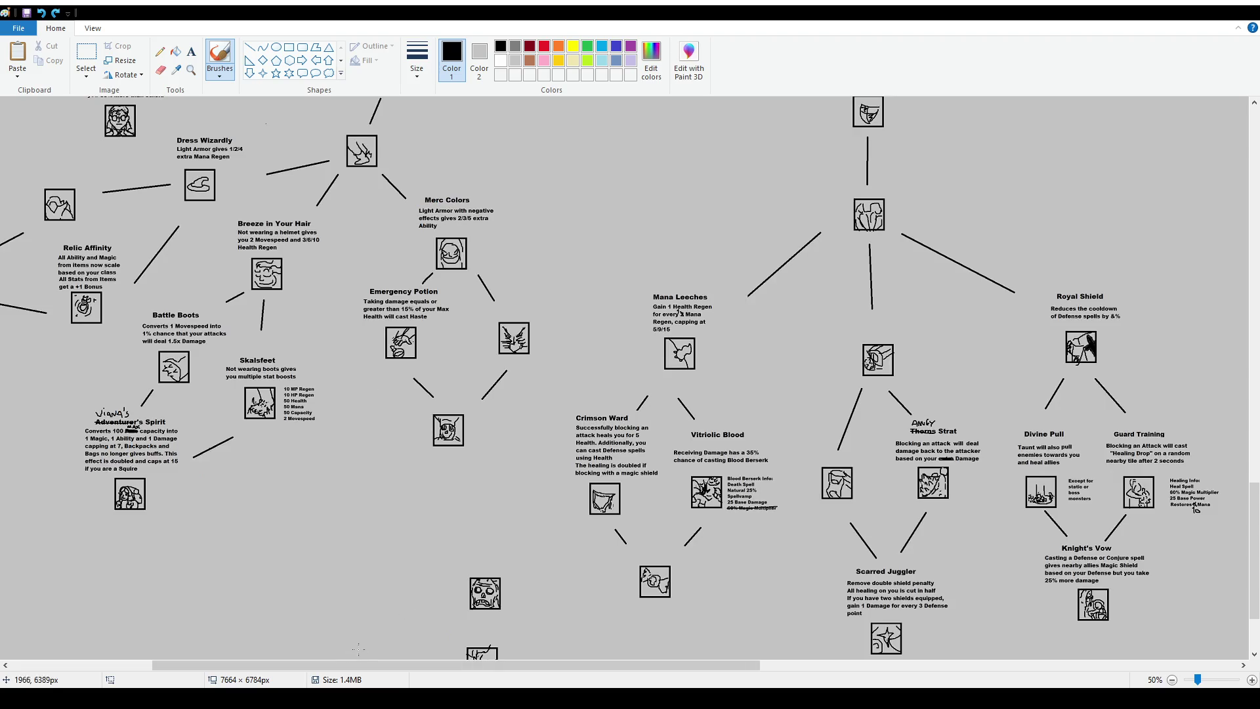
pyautogui.moveTo(358, 665); pyautogui.dragTo(223, 665)
pyautogui.scroll(2, 714, 149)
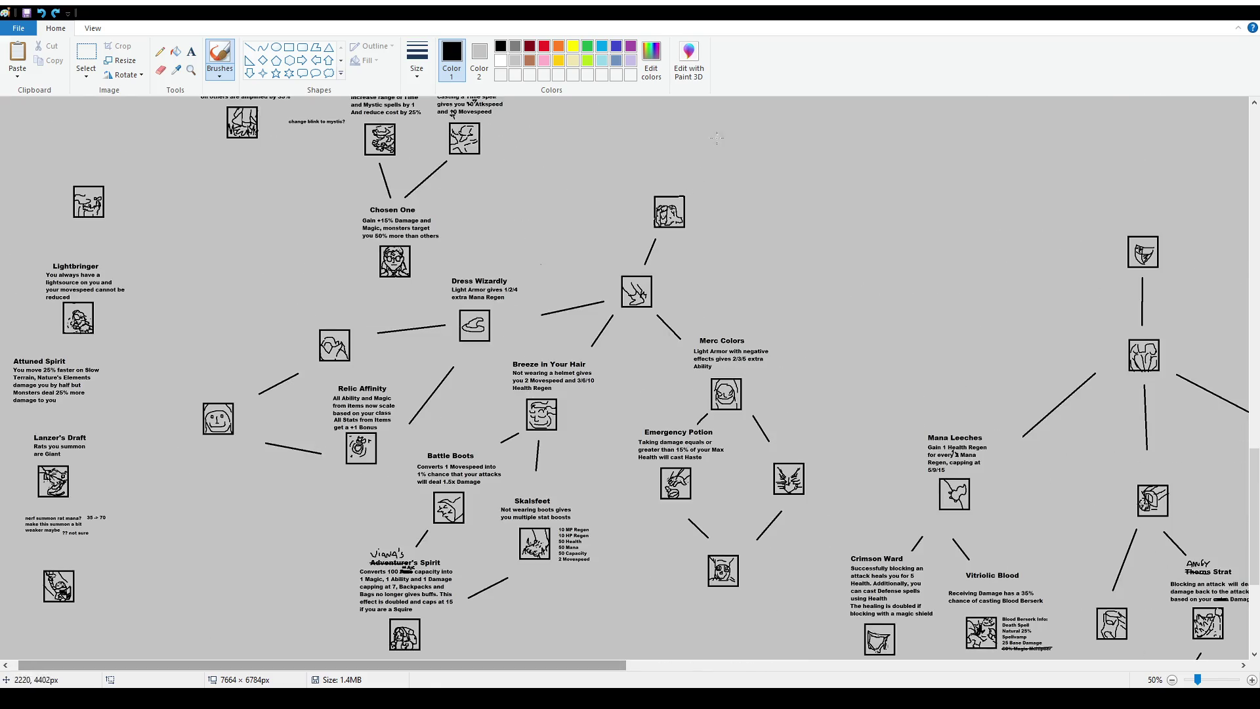
pyautogui.moveTo(696, 210)
pyautogui.mouseDown()
pyautogui.moveTo(667, 303)
pyautogui.moveTo(571, 321)
pyautogui.moveTo(452, 374)
pyautogui.moveTo(335, 479)
pyautogui.moveTo(171, 368)
pyautogui.moveTo(394, 301)
pyautogui.moveTo(647, 168)
pyautogui.moveTo(706, 210)
pyautogui.mouseUp()
pyautogui.hotkey('ctrl', 'z')
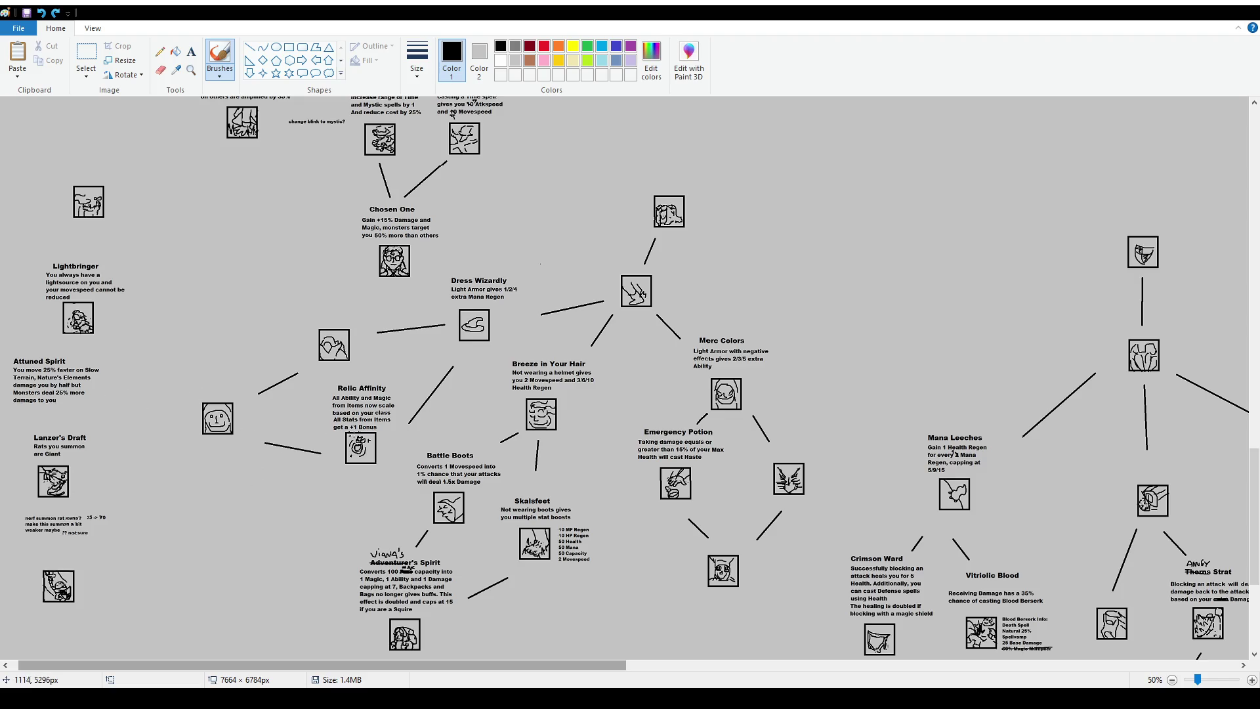
pyautogui.keyDown('ctrl'); pyautogui.scroll(2, 354, 432); pyautogui.keyUp('ctrl')
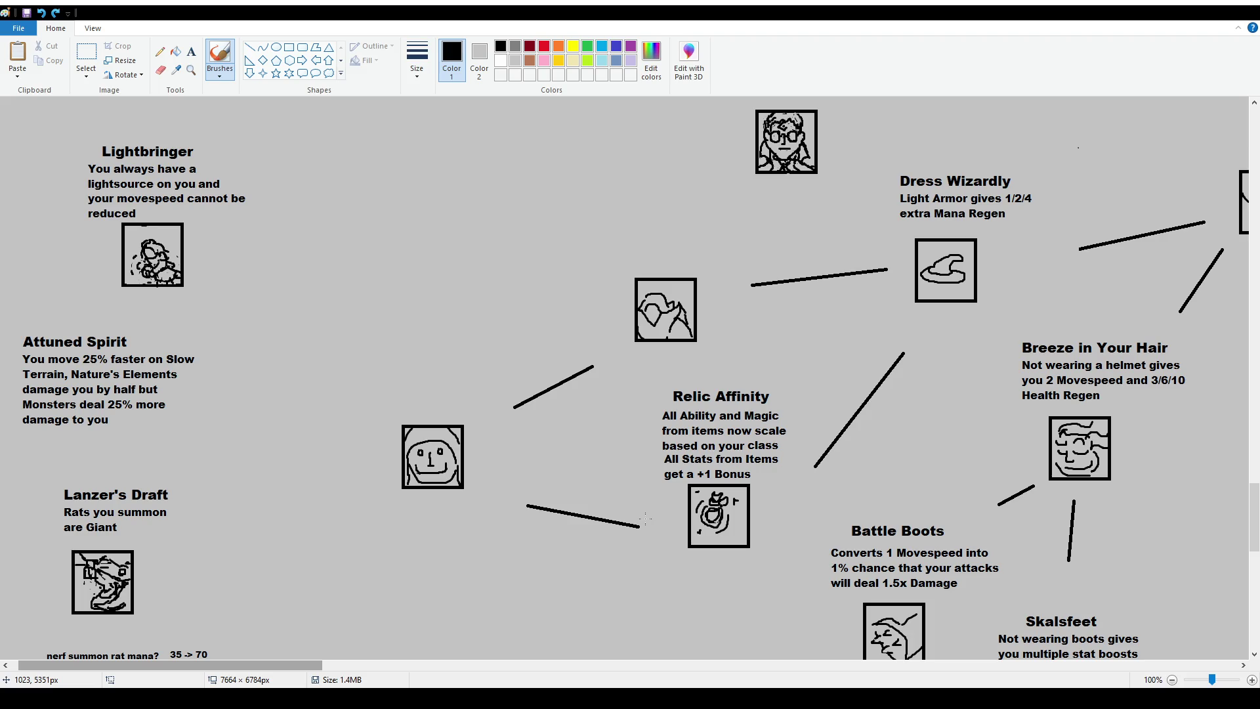
pyautogui.moveTo(650, 386)
pyautogui.mouseDown()
pyautogui.moveTo(666, 564)
pyautogui.moveTo(794, 404)
pyautogui.moveTo(656, 384)
pyautogui.mouseUp()
pyautogui.hotkey('ctrl', 'z')
pyautogui.moveTo(630, 257)
pyautogui.mouseDown()
pyautogui.moveTo(696, 325)
pyautogui.moveTo(646, 269)
pyautogui.mouseUp()
pyautogui.hotkey('ctrl', 'z')
pyautogui.moveTo(522, 397); pyautogui.dragTo(525, 407)
pyautogui.hotkey('ctrl', 'z')
pyautogui.hscroll(4, 364, 656)
pyautogui.moveTo(377, 400); pyautogui.dragTo(376, 489)
pyautogui.hotkey('ctrl', 'z')
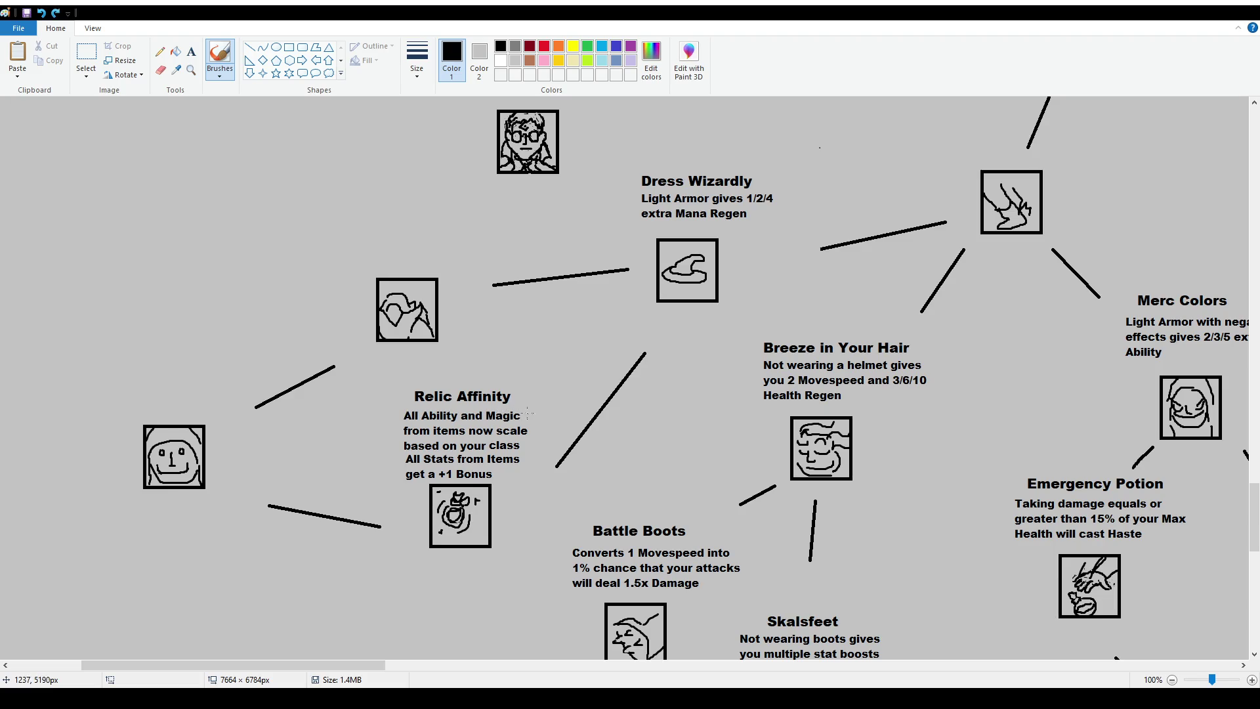
pyautogui.moveTo(527, 411)
pyautogui.mouseDown()
pyautogui.moveTo(534, 440)
pyautogui.moveTo(517, 483)
pyautogui.mouseUp()
pyautogui.hotkey('ctrl', 'z')
pyautogui.hotkey('ctrl', 'z')
pyautogui.moveTo(365, 663)
pyautogui.mouseDown()
pyautogui.moveTo(393, 679)
pyautogui.moveTo(381, 680)
pyautogui.moveTo(441, 674)
pyautogui.mouseUp()
pyautogui.scroll(-1, 544, 352)
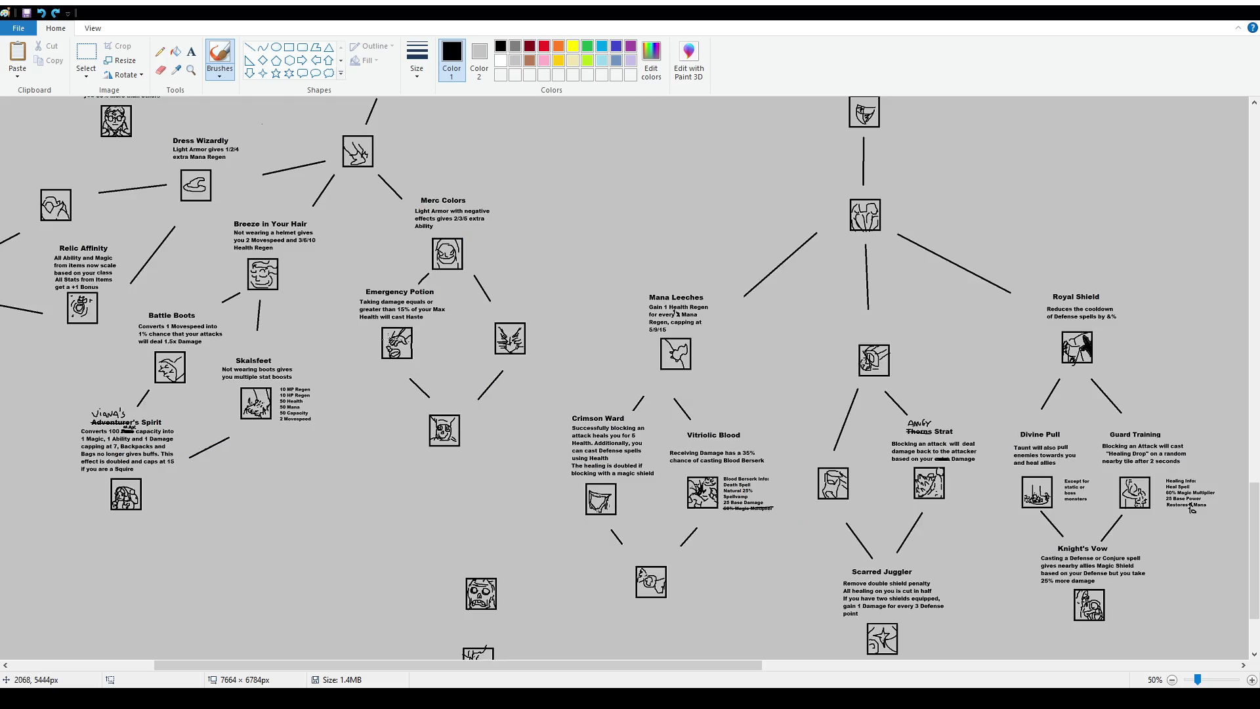
pyautogui.moveTo(324, 269)
pyautogui.mouseDown()
pyautogui.moveTo(296, 308)
pyautogui.moveTo(320, 404)
pyautogui.moveTo(137, 542)
pyautogui.moveTo(65, 431)
pyautogui.moveTo(141, 306)
pyautogui.moveTo(268, 204)
pyautogui.moveTo(314, 204)
pyautogui.mouseUp()
pyautogui.hotkey('ctrl', 'z')
pyautogui.keyDown('ctrl'); pyautogui.scroll(1, 222, 392); pyautogui.keyUp('ctrl')
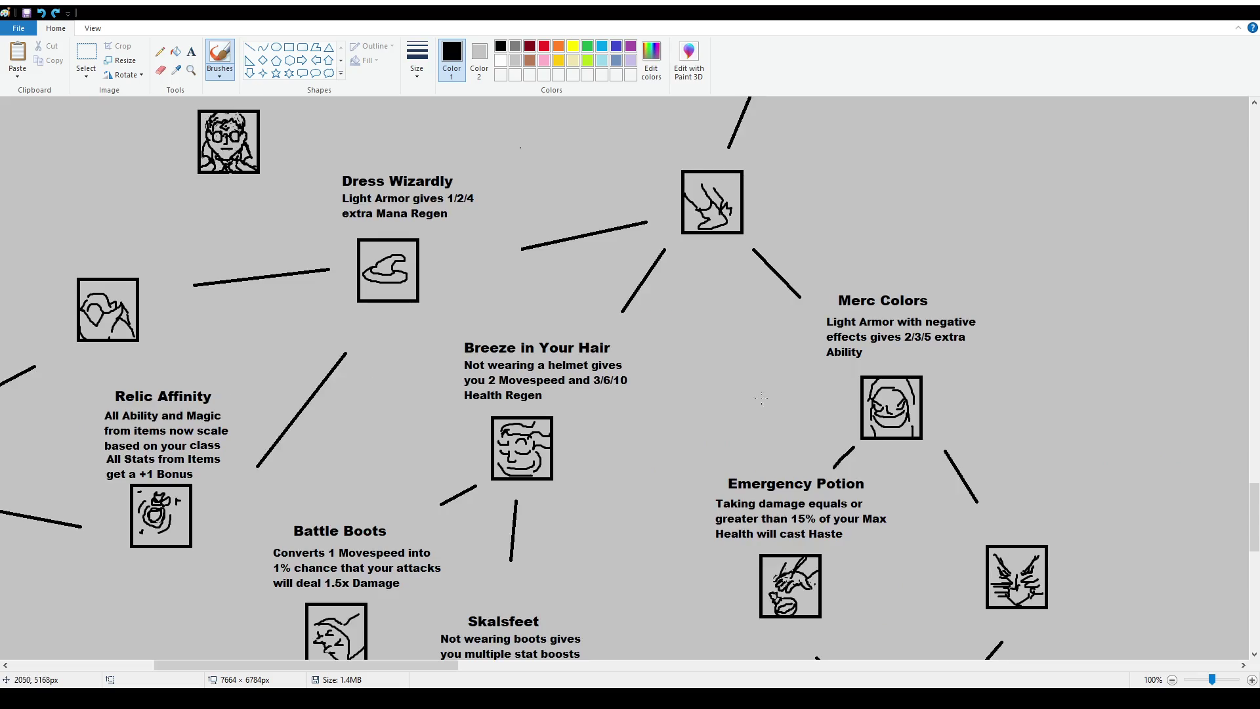
pyautogui.scroll(-2, 542, 320)
pyautogui.moveTo(448, 185)
pyautogui.mouseDown()
pyautogui.moveTo(489, 341)
pyautogui.moveTo(633, 197)
pyautogui.moveTo(460, 196)
pyautogui.mouseUp()
pyautogui.hotkey('ctrl', 'z')
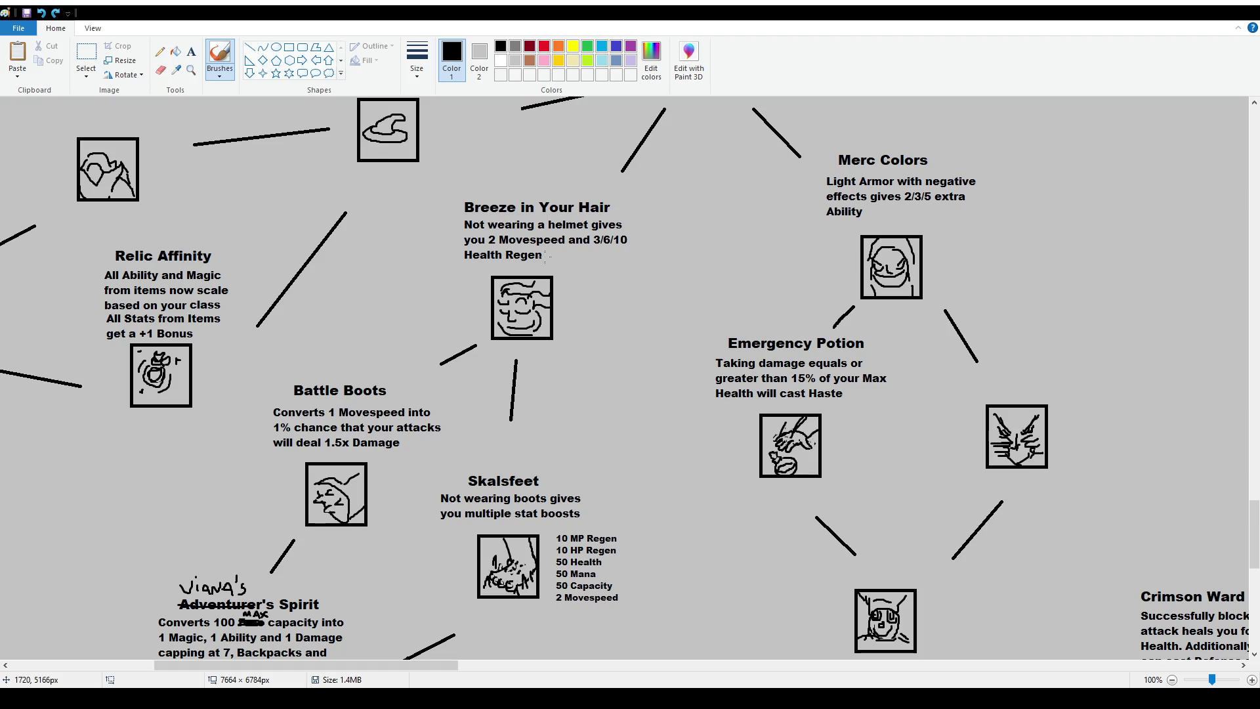
pyautogui.moveTo(600, 244); pyautogui.dragTo(626, 245)
pyautogui.moveTo(473, 268); pyautogui.dragTo(544, 267)
pyautogui.hotkey('ctrl', 'z')
pyautogui.hotkey('ctrl', 'z')
pyautogui.scroll(4, 378, 400)
pyautogui.moveTo(636, 258)
pyautogui.mouseDown()
pyautogui.moveTo(640, 381)
pyautogui.moveTo(769, 252)
pyautogui.mouseUp()
pyautogui.hotkey('ctrl', 'z')
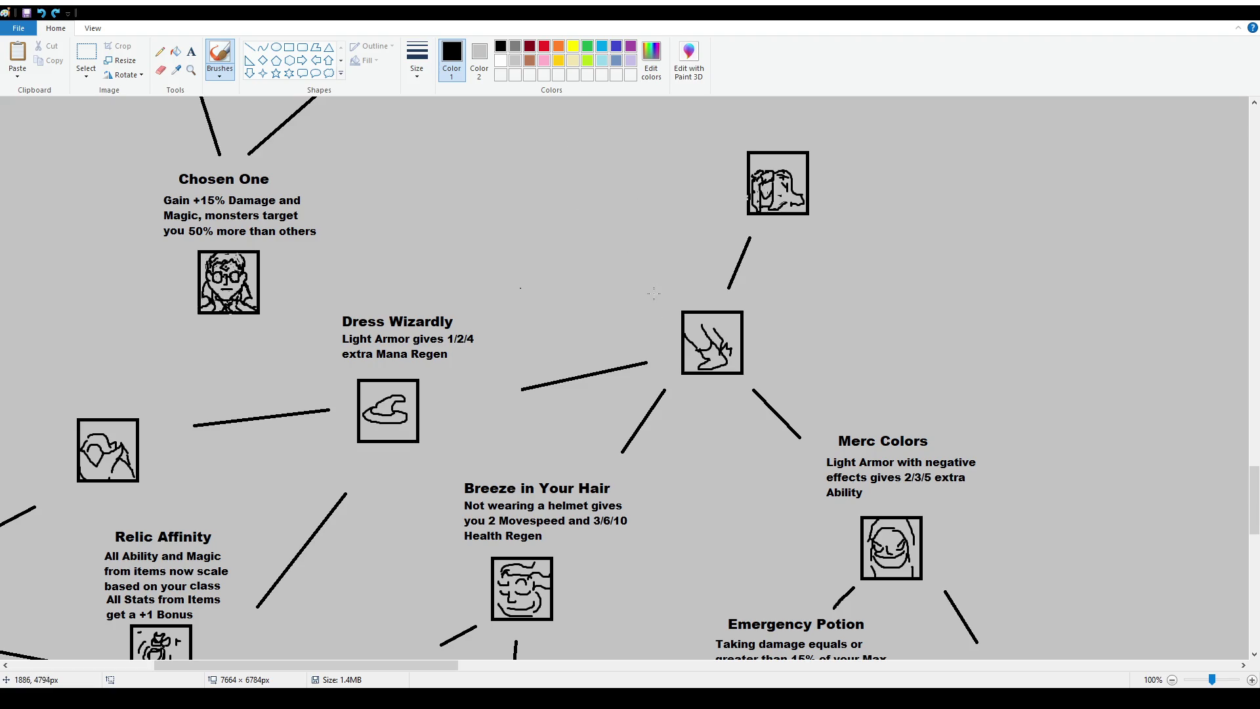
pyautogui.scroll(-6, 642, 291)
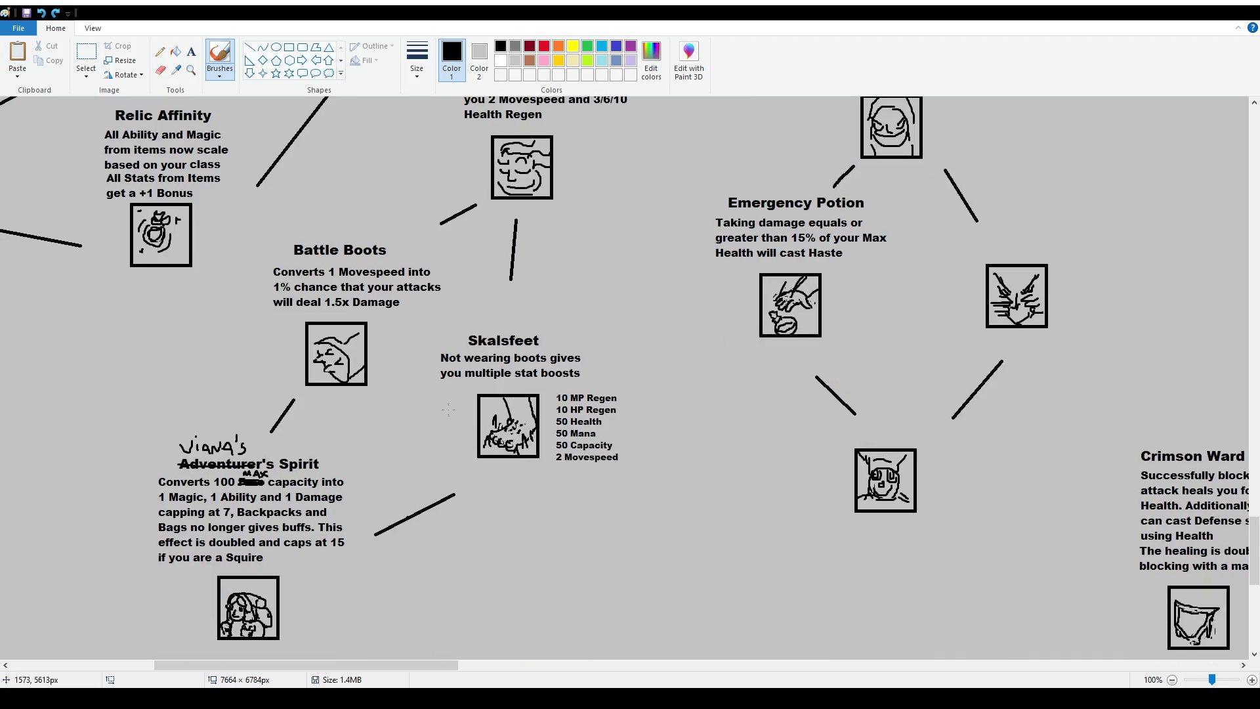
pyautogui.moveTo(422, 327)
pyautogui.mouseDown()
pyautogui.moveTo(420, 480)
pyautogui.moveTo(623, 388)
pyautogui.moveTo(431, 319)
pyautogui.mouseUp()
pyautogui.hotkey('ctrl', 'z')
pyautogui.moveTo(621, 389); pyautogui.dragTo(624, 447)
pyautogui.hotkey('ctrl', 'z')
pyautogui.moveTo(553, 466); pyautogui.dragTo(611, 465)
pyautogui.moveTo(621, 453); pyautogui.dragTo(627, 460)
pyautogui.hotkey('ctrl', 'z')
pyautogui.hotkey('ctrl', 'z')
pyautogui.scroll(2, 591, 361)
pyautogui.scroll(2, 656, 236)
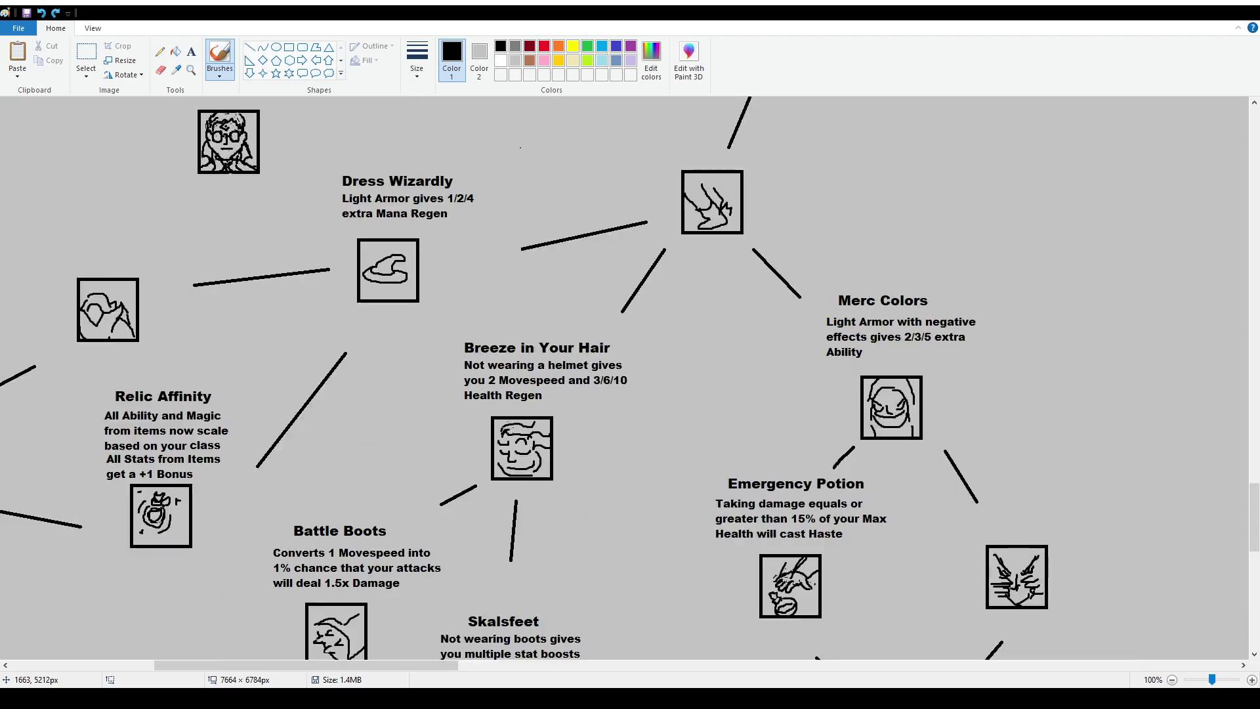
pyautogui.scroll(-2, 508, 428)
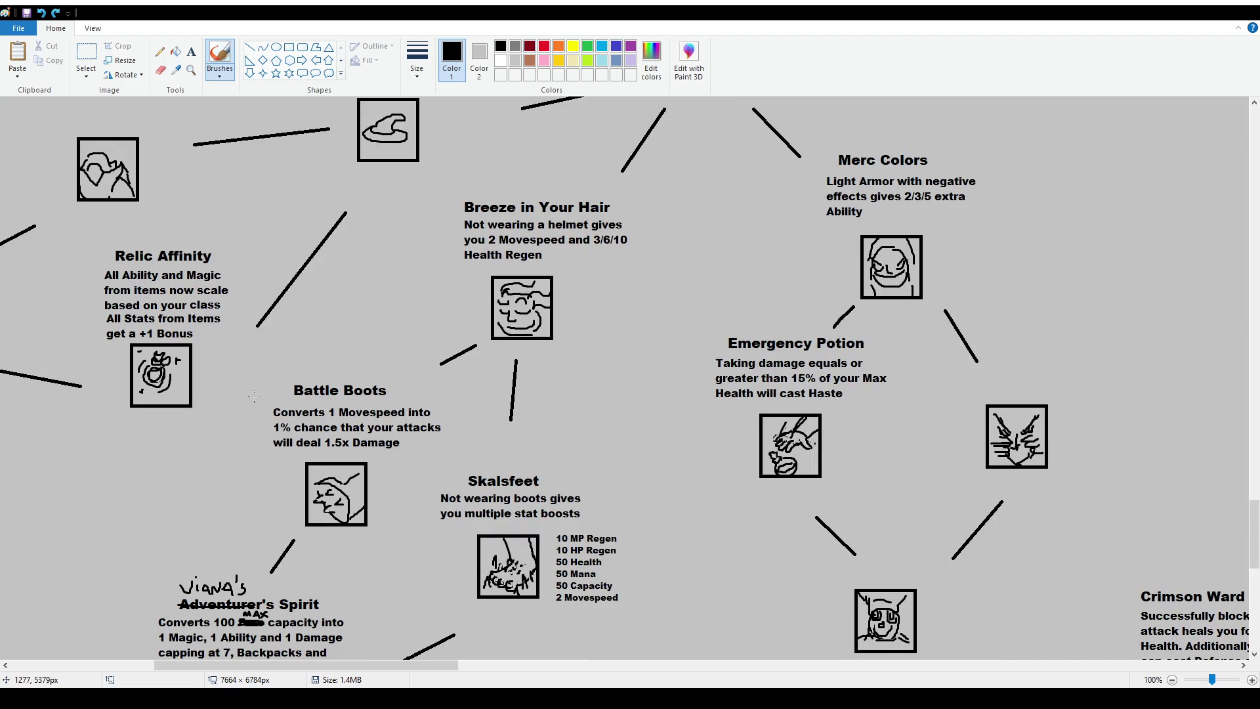
pyautogui.scroll(-2, 453, 441)
pyautogui.moveTo(277, 228); pyautogui.dragTo(420, 412)
pyautogui.hotkey('ctrl', 'z')
pyautogui.scroll(-2, 407, 422)
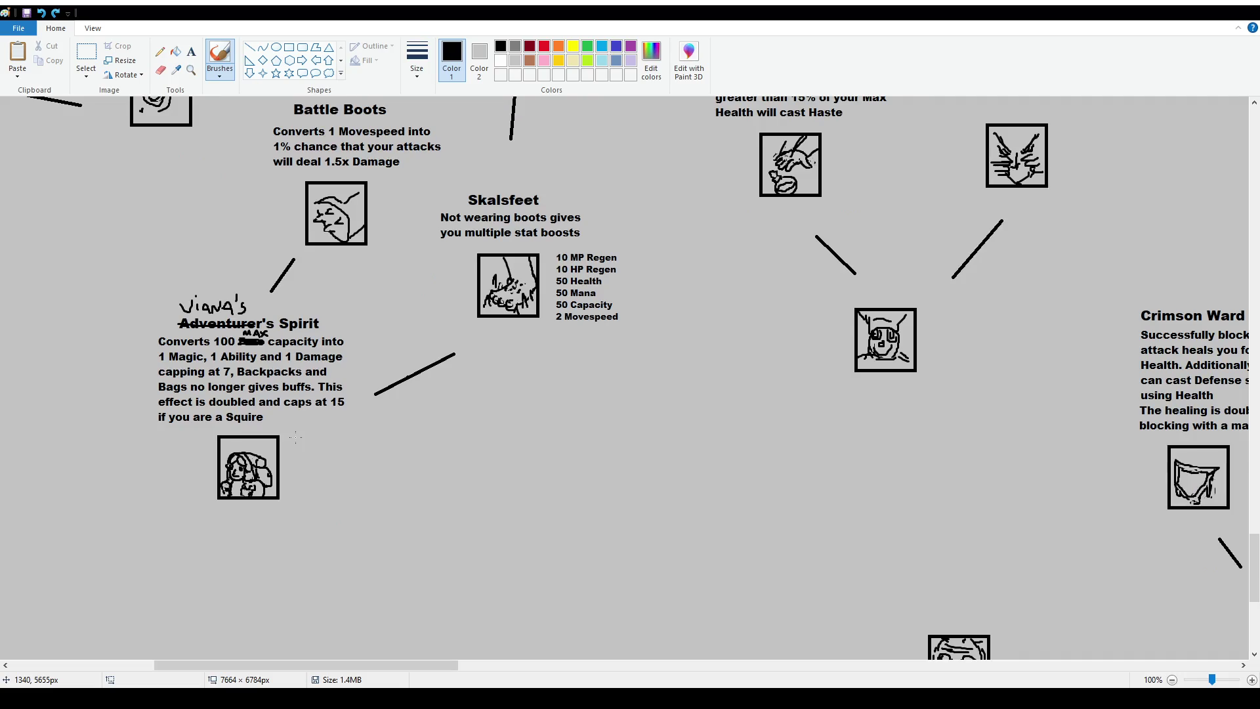
pyautogui.moveTo(140, 287)
pyautogui.mouseDown()
pyautogui.moveTo(139, 538)
pyautogui.moveTo(358, 430)
pyautogui.moveTo(161, 276)
pyautogui.mouseUp()
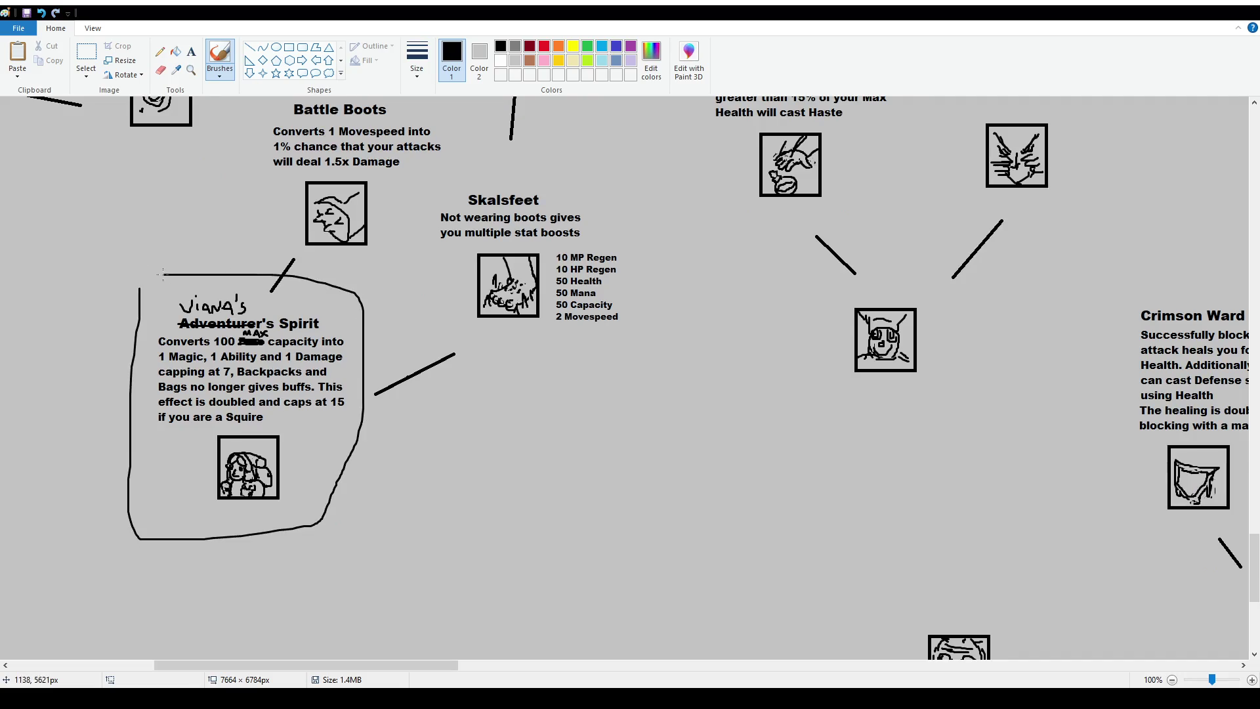
pyautogui.hotkey('ctrl', 'z')
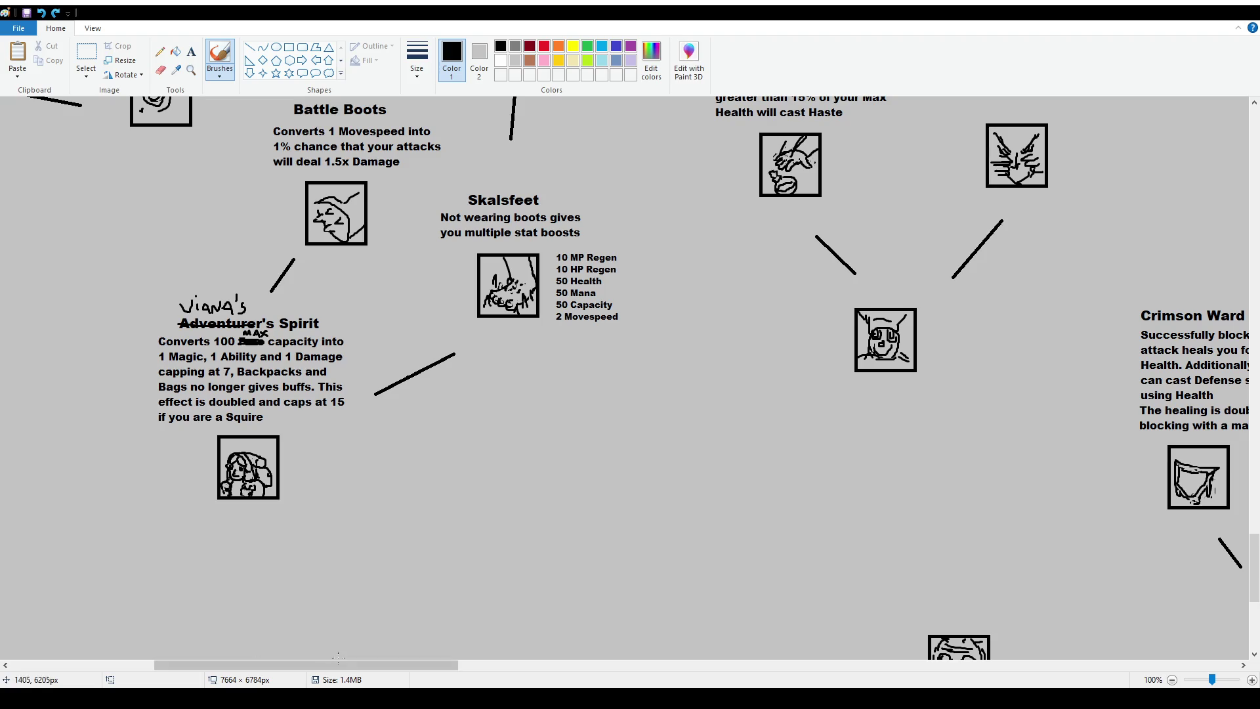
pyautogui.moveTo(342, 665)
pyautogui.mouseDown()
pyautogui.moveTo(514, 682)
pyautogui.moveTo(503, 683)
pyautogui.mouseUp()
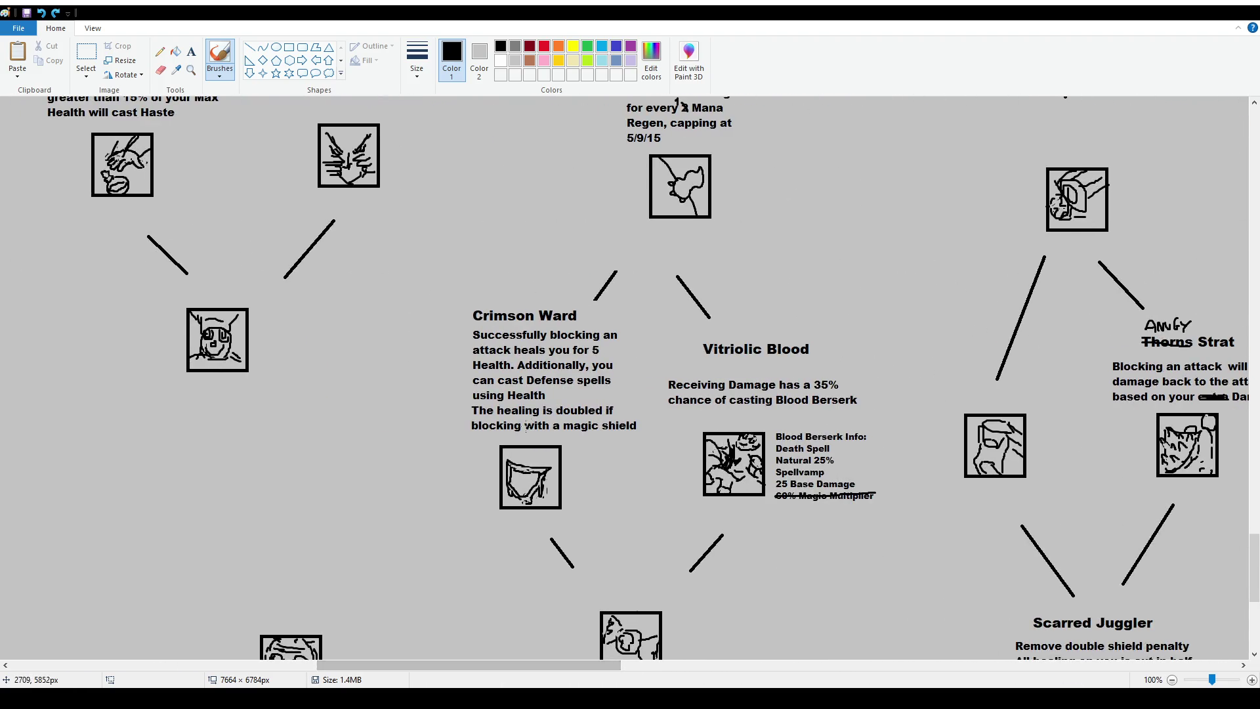
pyautogui.scroll(-3, 169, 361)
pyautogui.scroll(5, 169, 361)
pyautogui.keyDown('ctrl'); pyautogui.scroll(-1, 169, 361); pyautogui.keyUp('ctrl')
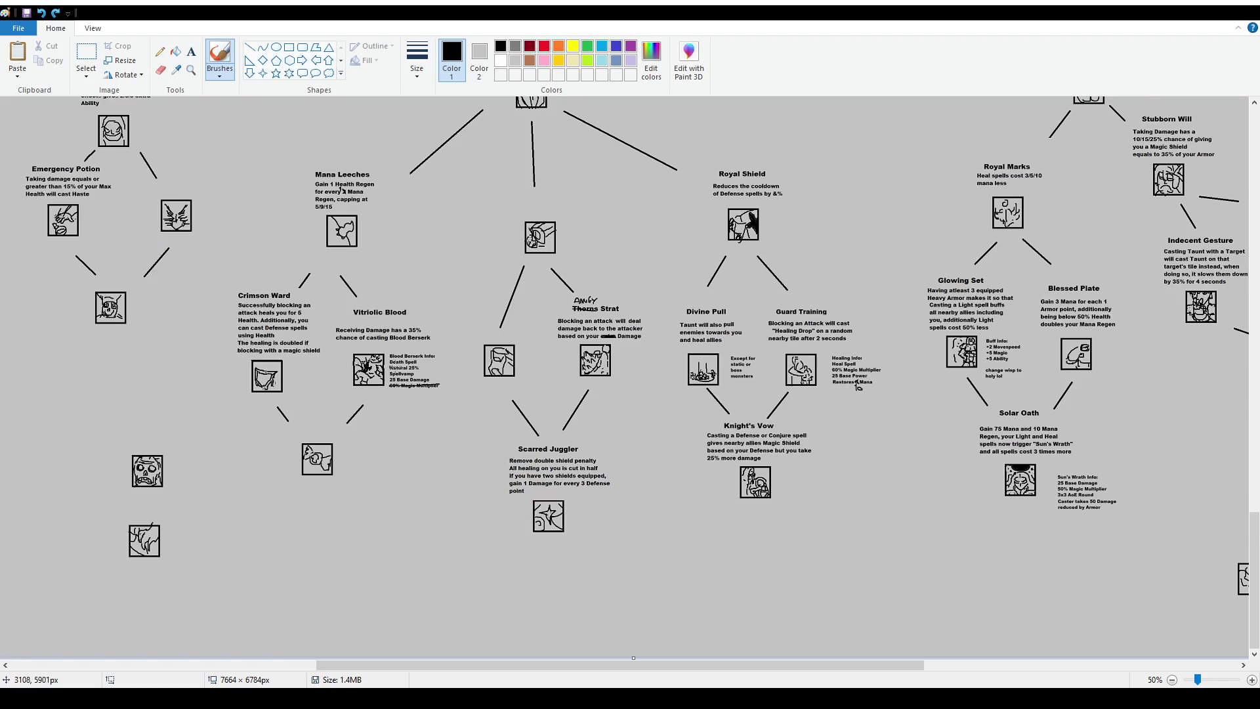
pyautogui.moveTo(398, 667); pyautogui.dragTo(261, 667)
pyautogui.scroll(2, 295, 394)
pyautogui.moveTo(350, 197)
pyautogui.mouseDown()
pyautogui.moveTo(298, 302)
pyautogui.moveTo(374, 502)
pyautogui.moveTo(466, 221)
pyautogui.moveTo(355, 197)
pyautogui.mouseUp()
pyautogui.hotkey('ctrl', 'z')
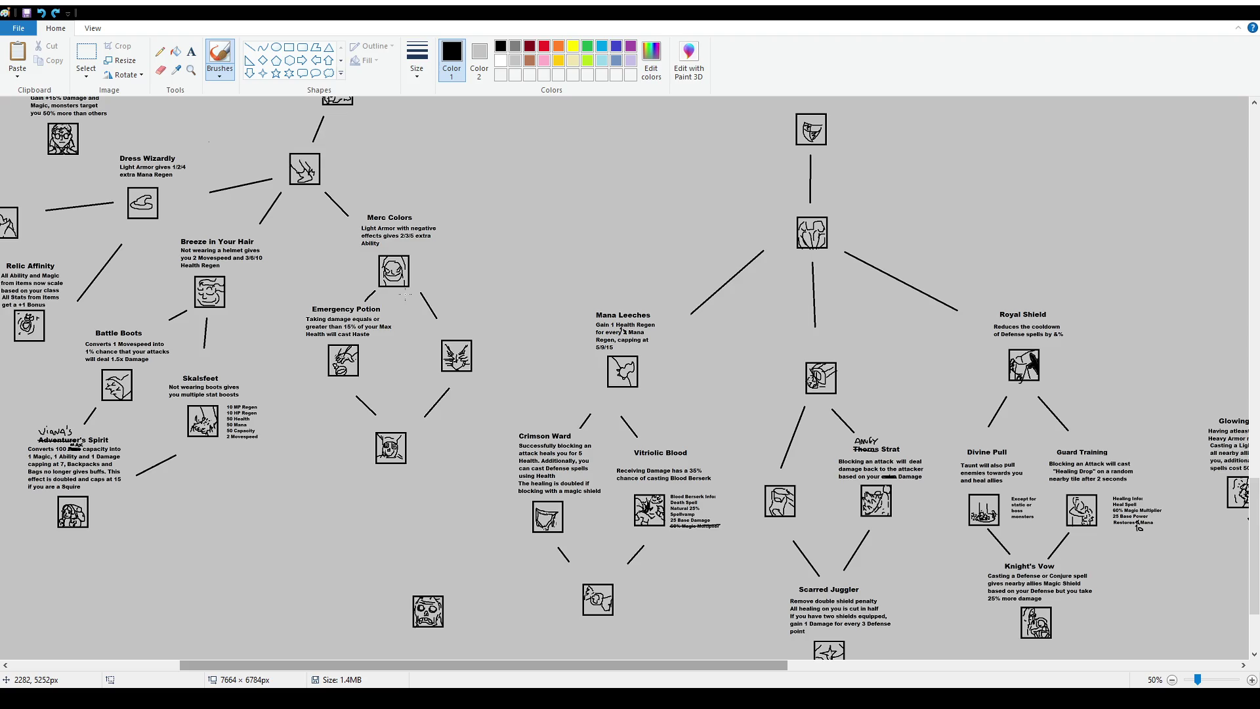
pyautogui.moveTo(307, 308)
pyautogui.mouseDown()
pyautogui.moveTo(302, 365)
pyautogui.moveTo(402, 376)
pyautogui.moveTo(327, 283)
pyautogui.mouseUp()
pyautogui.hotkey('ctrl', 'z')
pyautogui.keyDown('ctrl'); pyautogui.scroll(2, 484, 399); pyautogui.keyUp('ctrl')
pyautogui.scroll(-3, 599, 430)
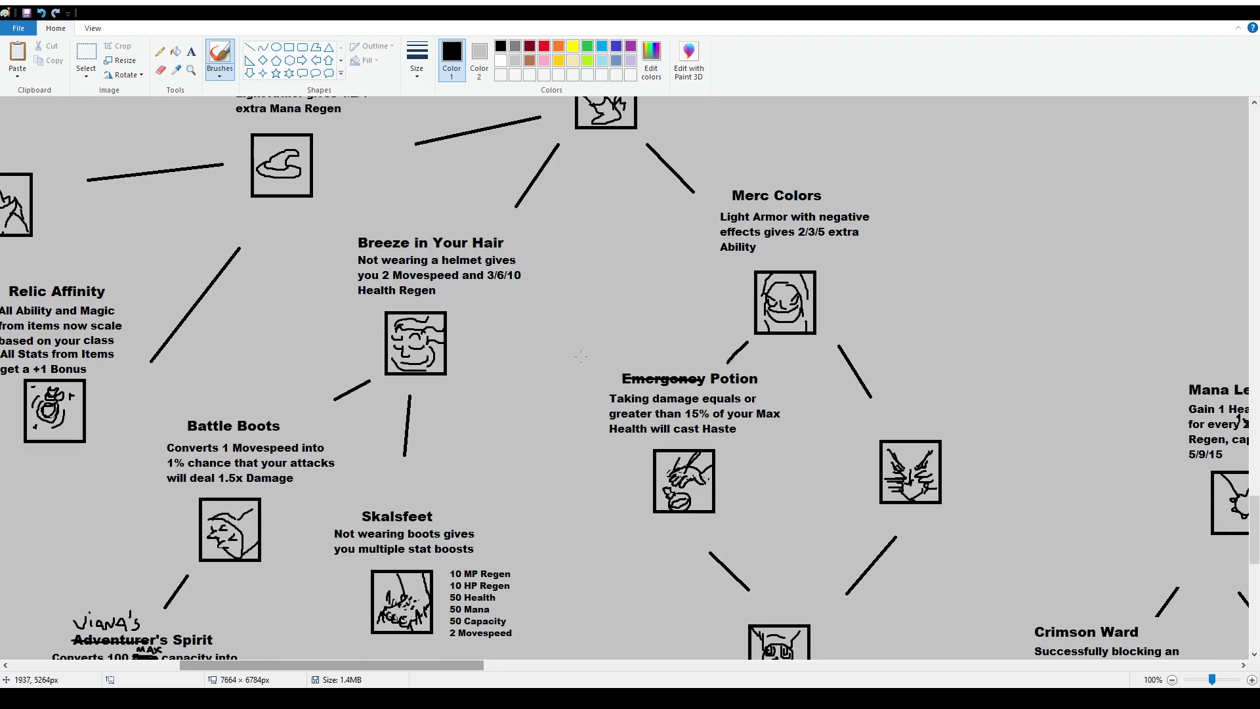
pyautogui.click(191, 51)
# Add a 'Quick' label at font size 16 above Emergency Potion
pyautogui.moveTo(619, 344); pyautogui.dragTo(741, 366)
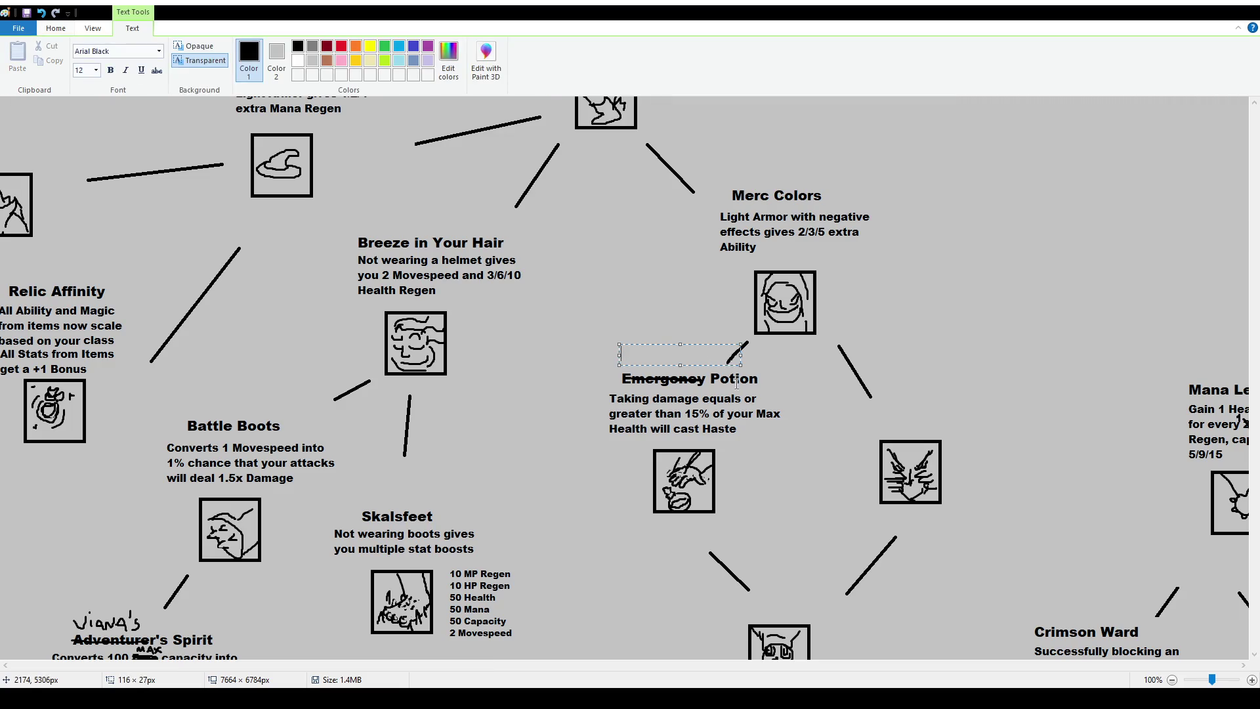
pyautogui.write('Quick')
pyautogui.hotkey('ctrl', 'a')
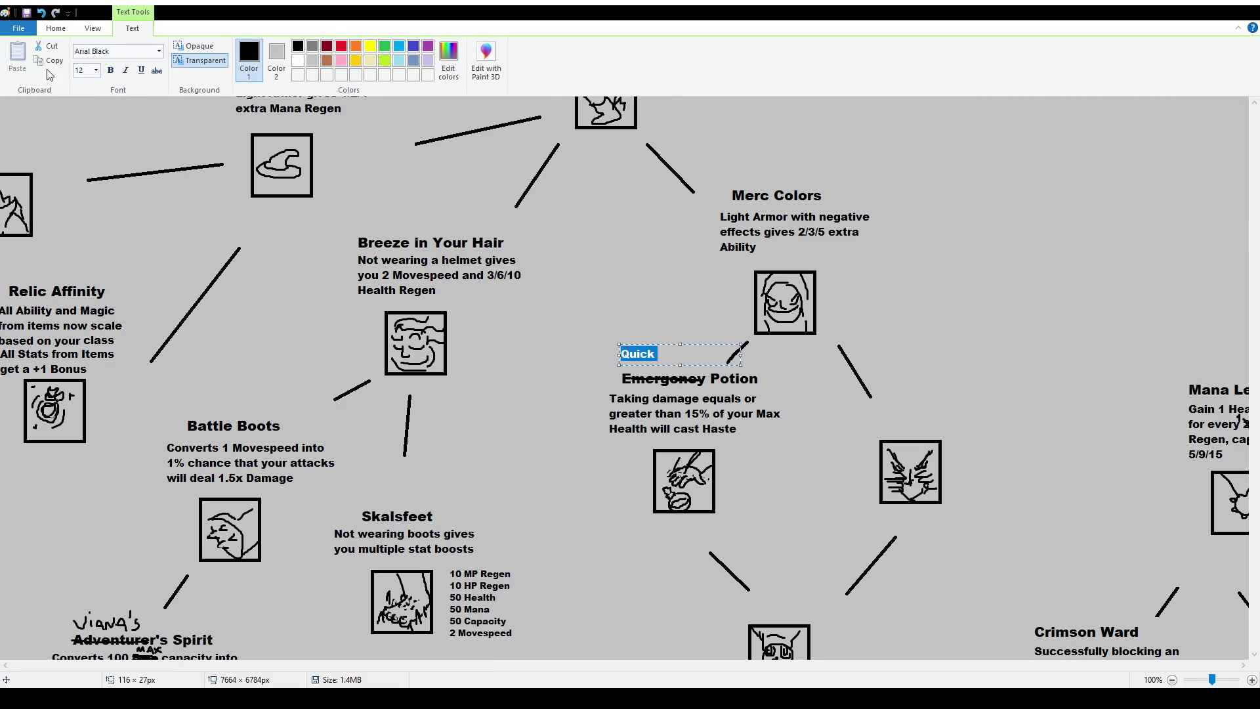
pyautogui.click(98, 71)
pyautogui.click(89, 151)
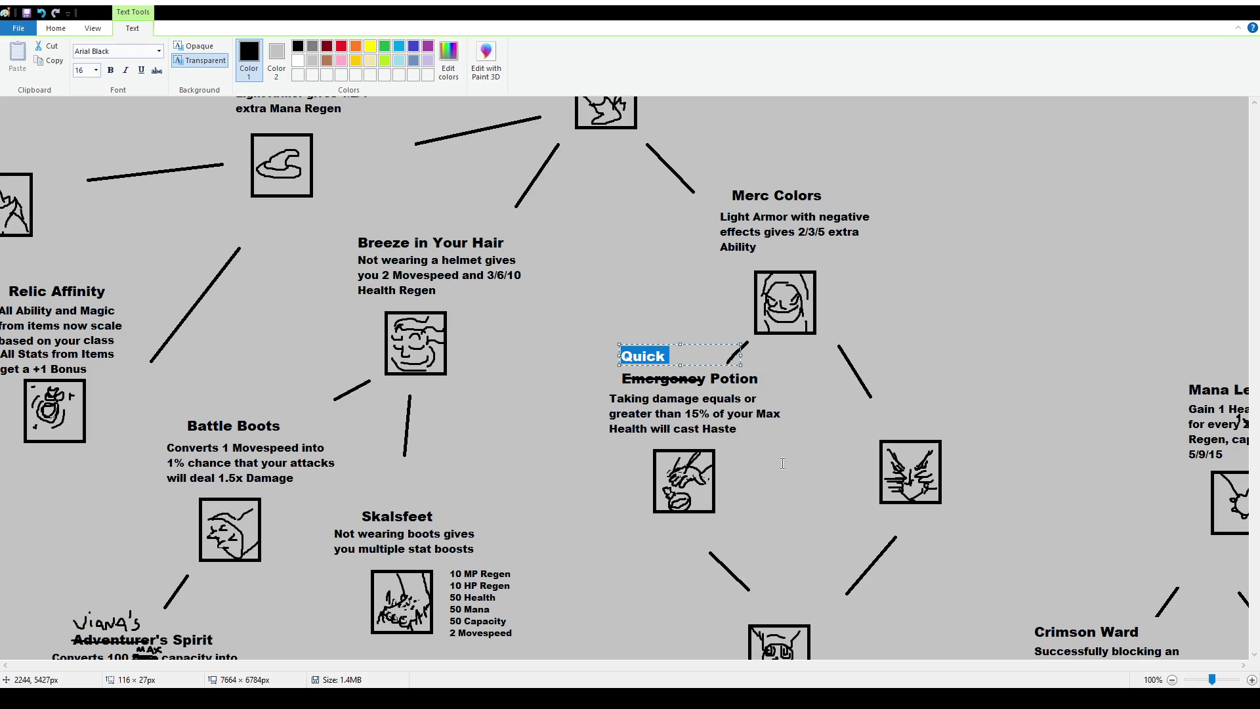
pyautogui.moveTo(703, 344); pyautogui.dragTo(716, 350)
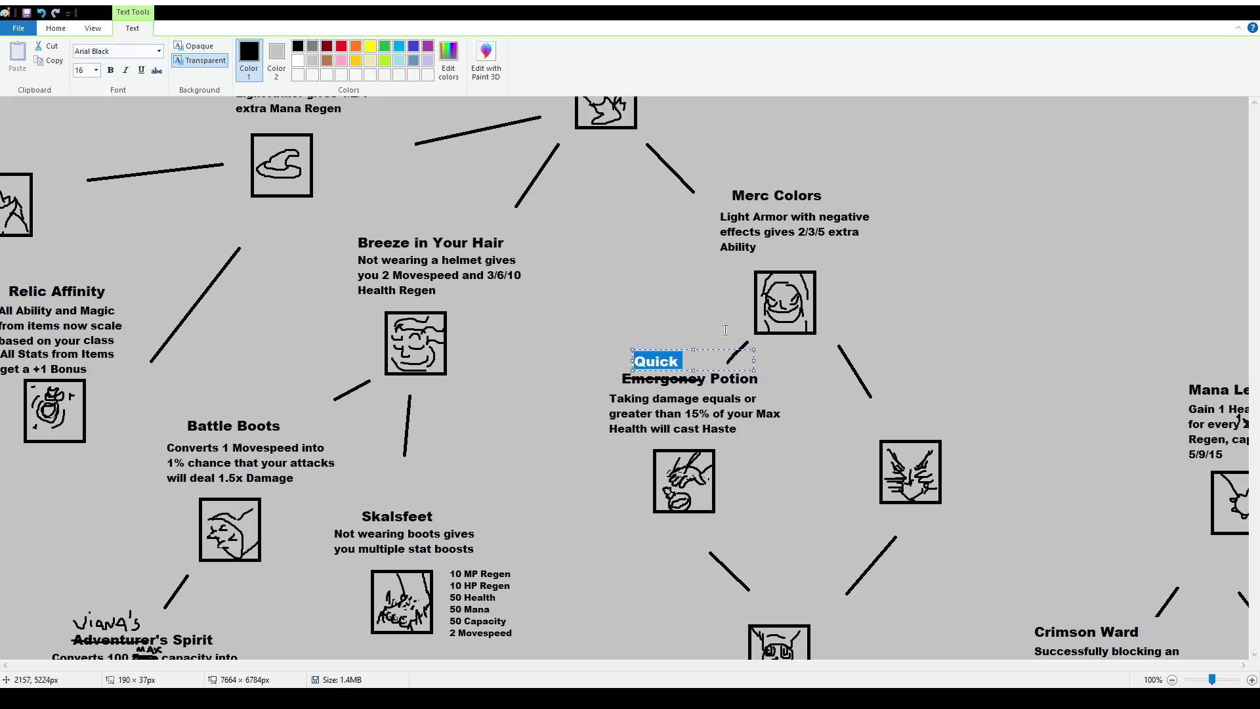
pyautogui.click(877, 401)
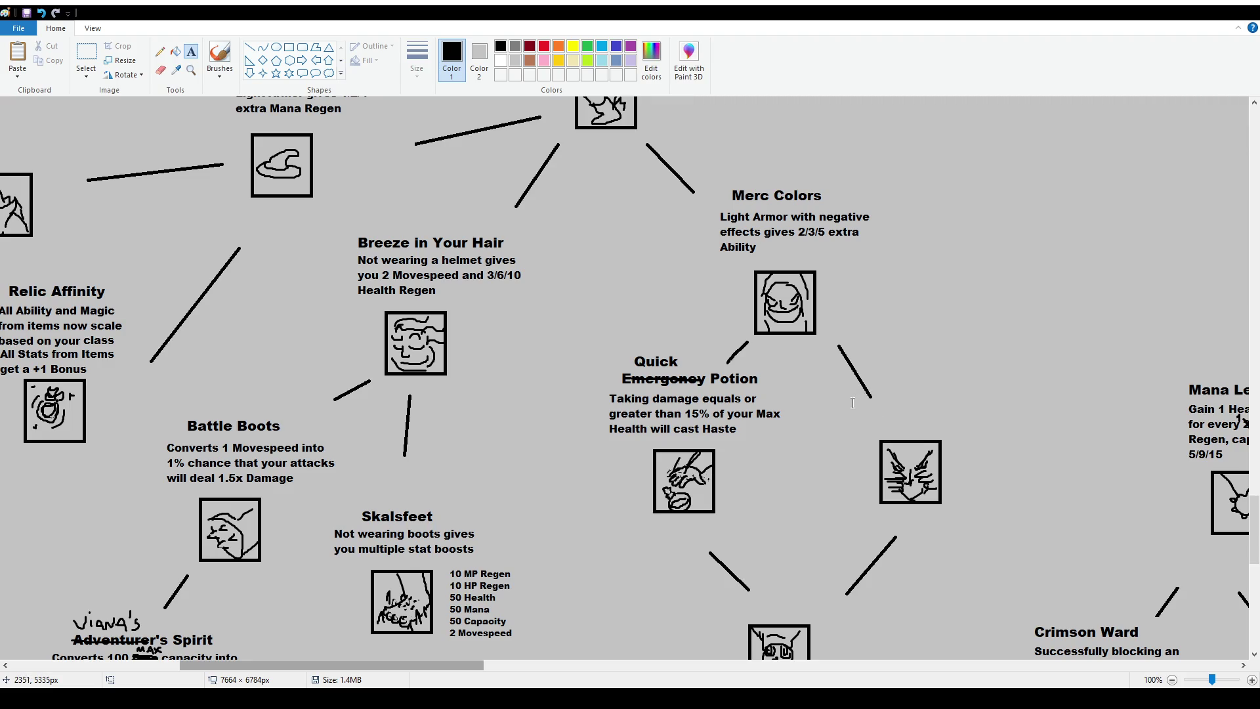
# Erase the line tip touching the label and discard a trial 'Rapid Mismatch' text box
pyautogui.click(86, 55)
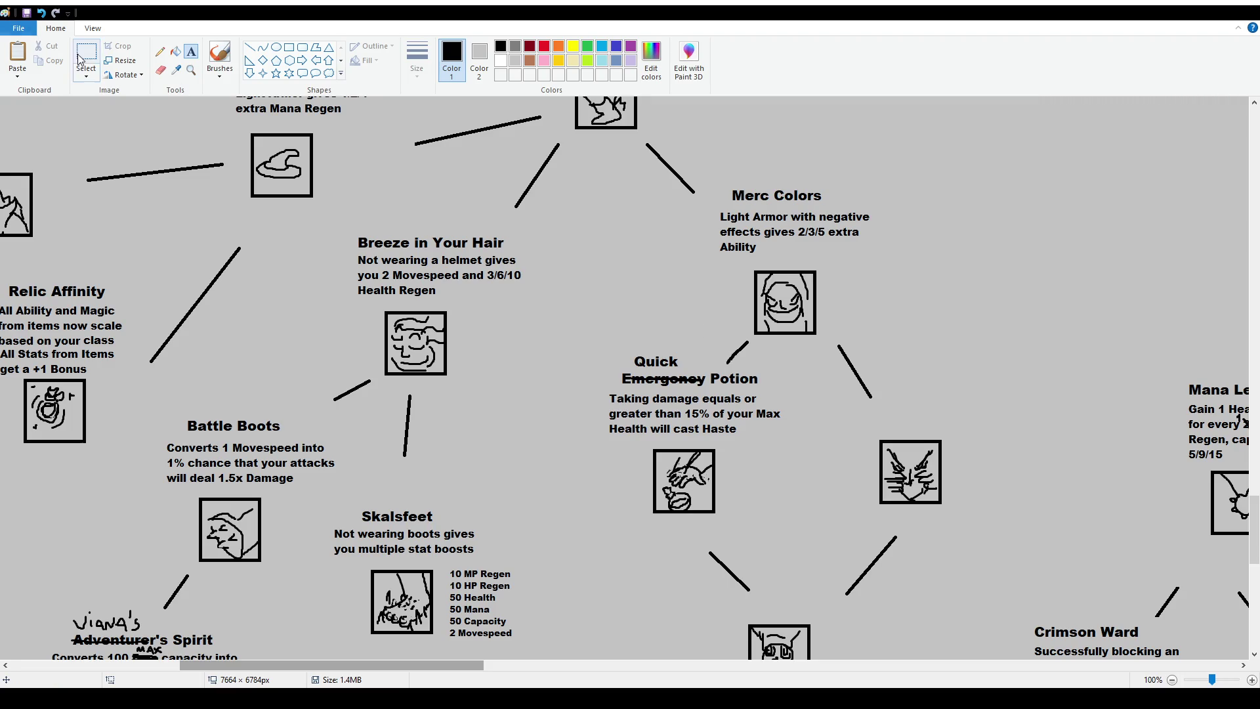
pyautogui.moveTo(892, 406); pyautogui.dragTo(860, 390)
pyautogui.press('Delete')
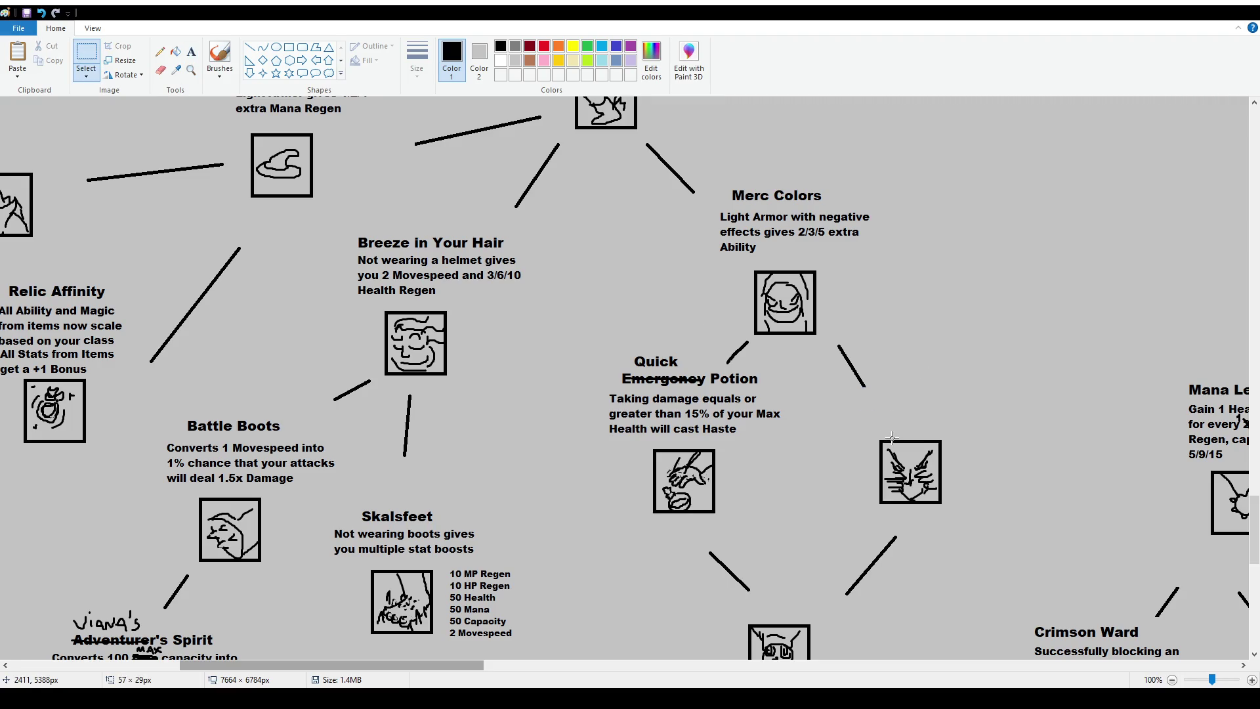
pyautogui.click(191, 52)
pyautogui.moveTo(850, 388)
pyautogui.mouseDown()
pyautogui.moveTo(917, 422)
pyautogui.moveTo(1010, 428)
pyautogui.mouseUp()
pyautogui.write('Rapi')
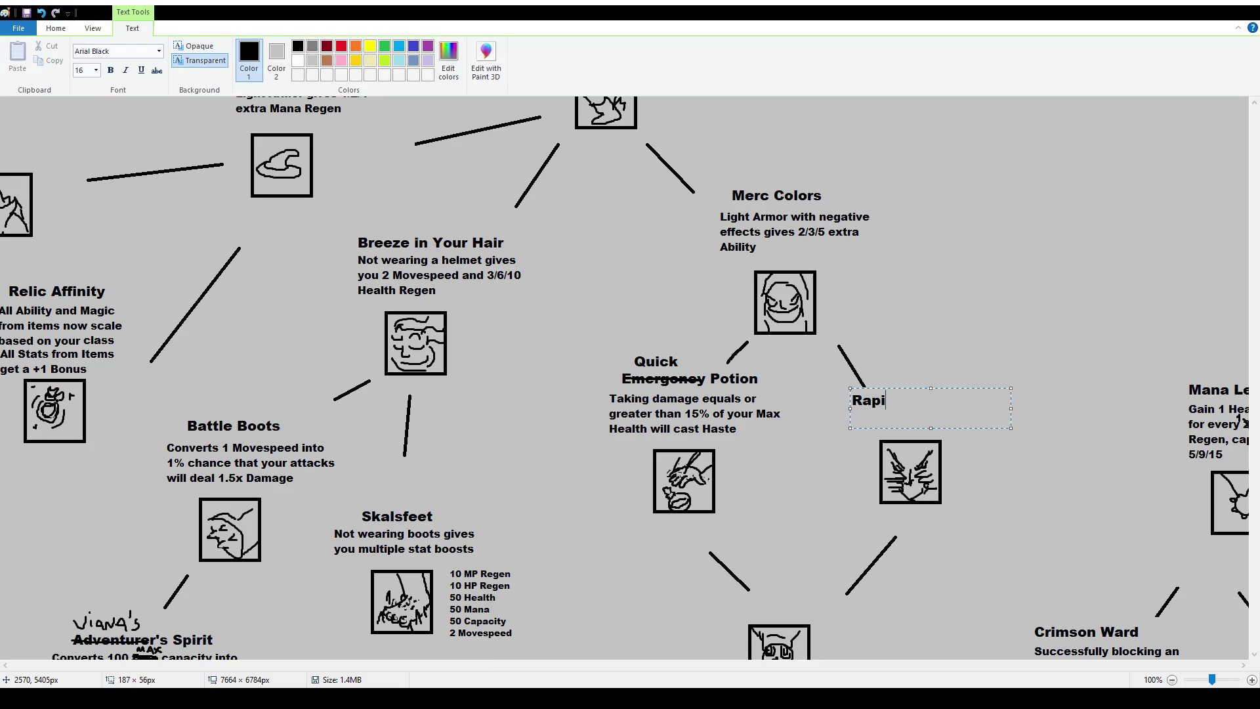
pyautogui.write('d Mismatch')
pyautogui.hotkey('ctrl', 'a')
pyautogui.press('Delete')
pyautogui.press('Escape')
# Replace the 'Quick' label with 'Swift' above Emergency Potion
pyautogui.click(86, 59)
pyautogui.moveTo(621, 343)
pyautogui.mouseDown()
pyautogui.moveTo(682, 369)
pyautogui.moveTo(788, 374)
pyautogui.mouseUp()
pyautogui.press('Delete')
pyautogui.click(191, 52)
pyautogui.write('Swift')
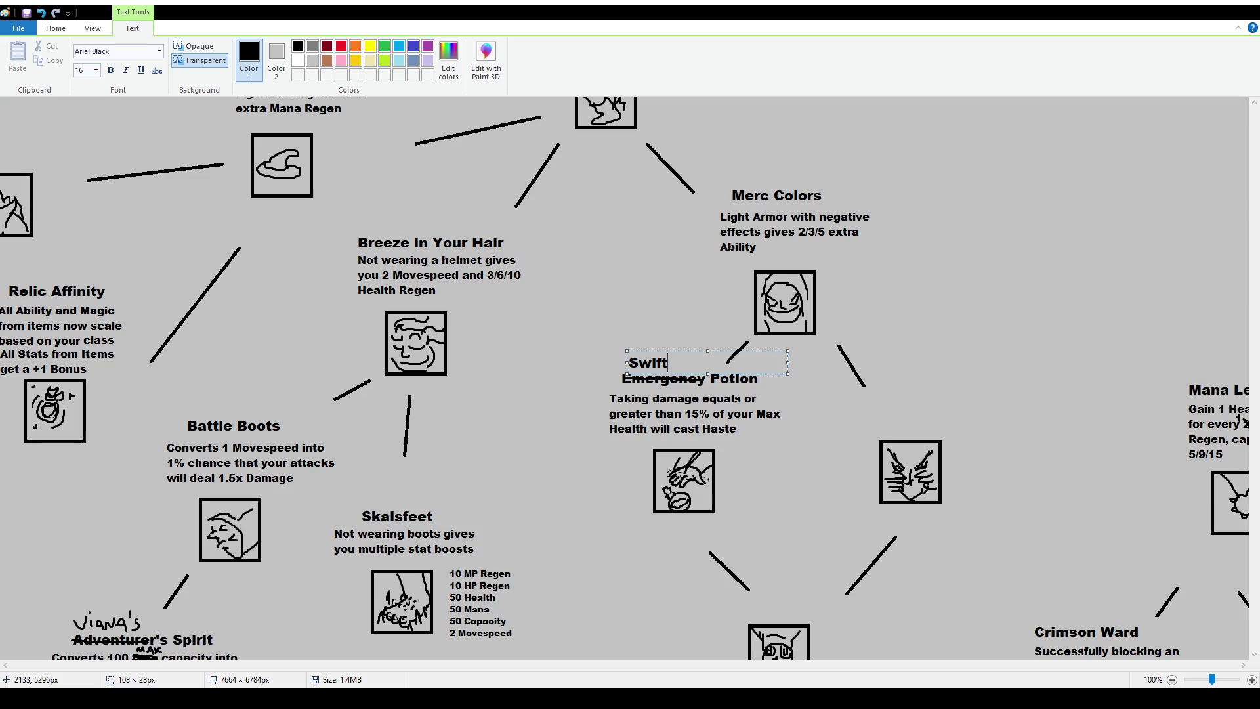
pyautogui.click(724, 475)
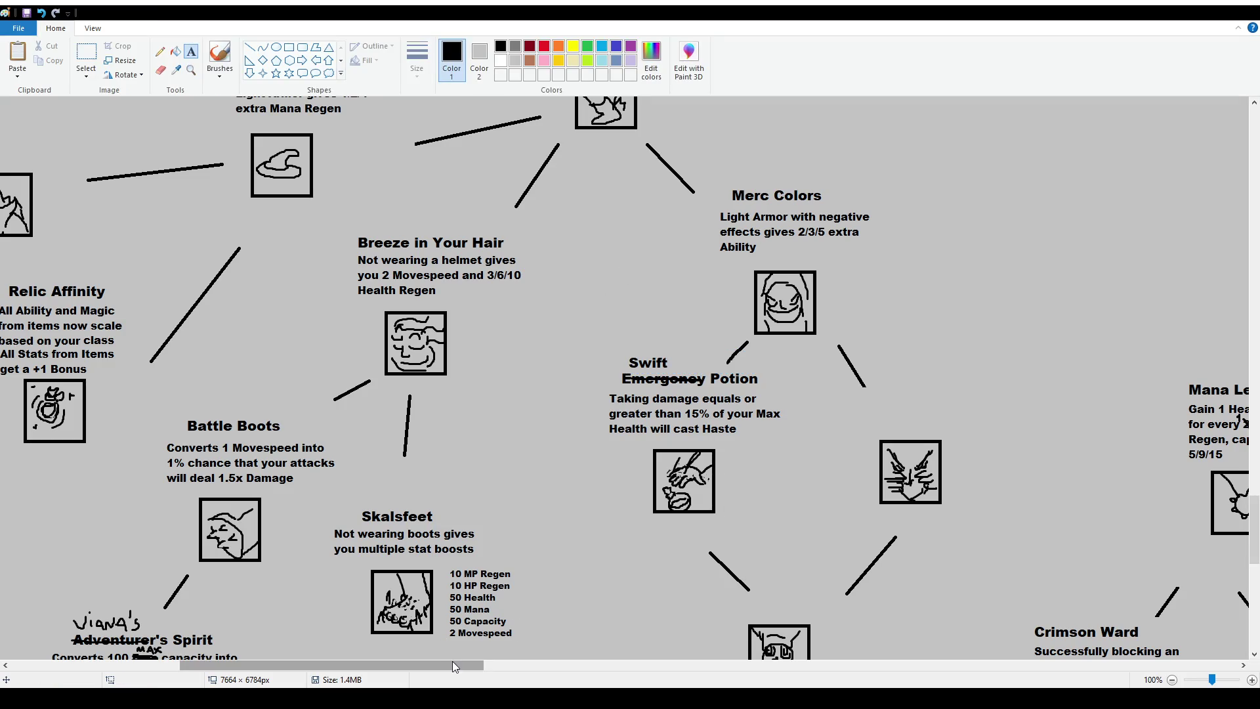
pyautogui.moveTo(455, 667); pyautogui.dragTo(494, 667)
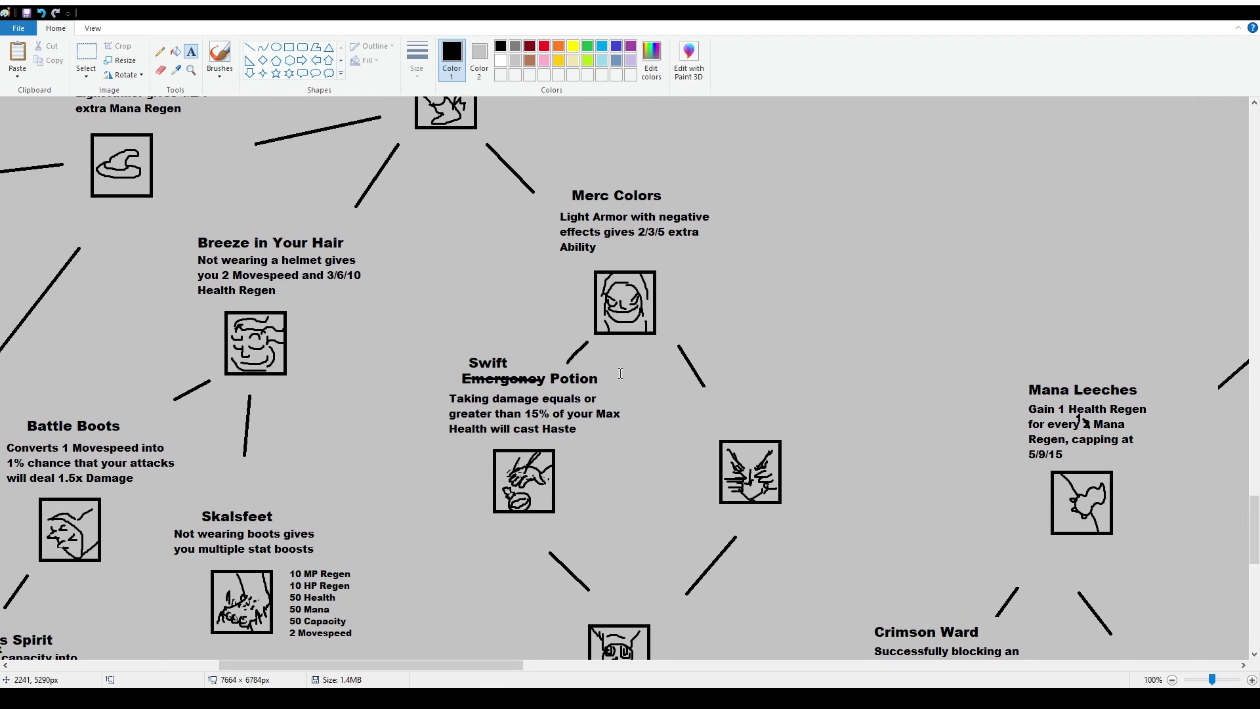
pyautogui.scroll(-2, 591, 329)
pyautogui.click(91, 53)
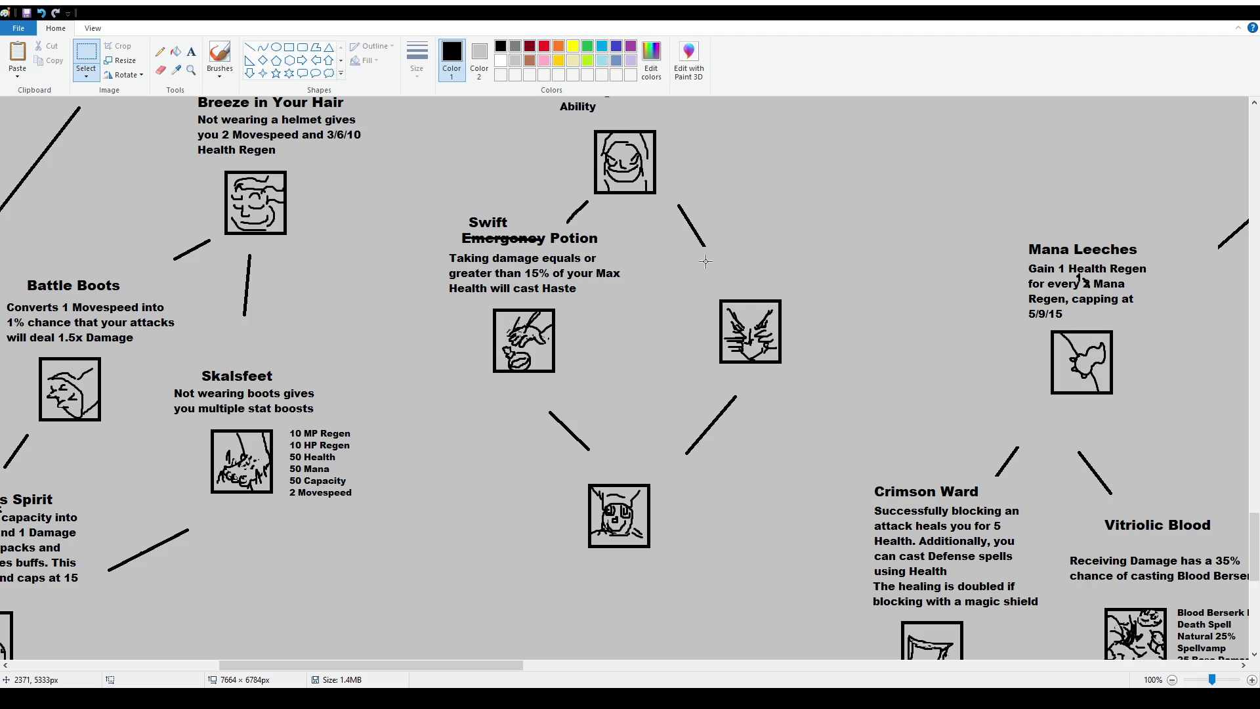
pyautogui.moveTo(567, 456); pyautogui.dragTo(707, 561)
pyautogui.click(770, 399)
pyautogui.hscroll(10, 726, 453)
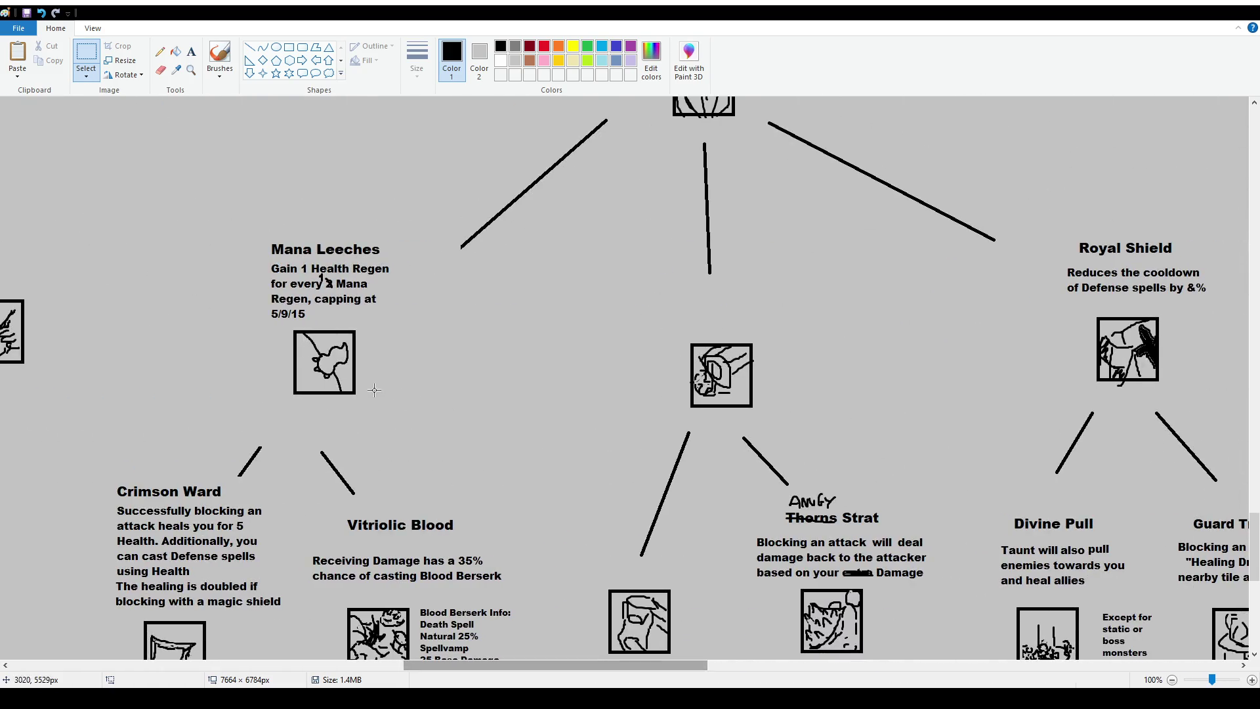
pyautogui.keyDown('ctrl'); pyautogui.scroll(-1, 375, 390); pyautogui.keyUp('ctrl')
pyautogui.scroll(3, 221, 275)
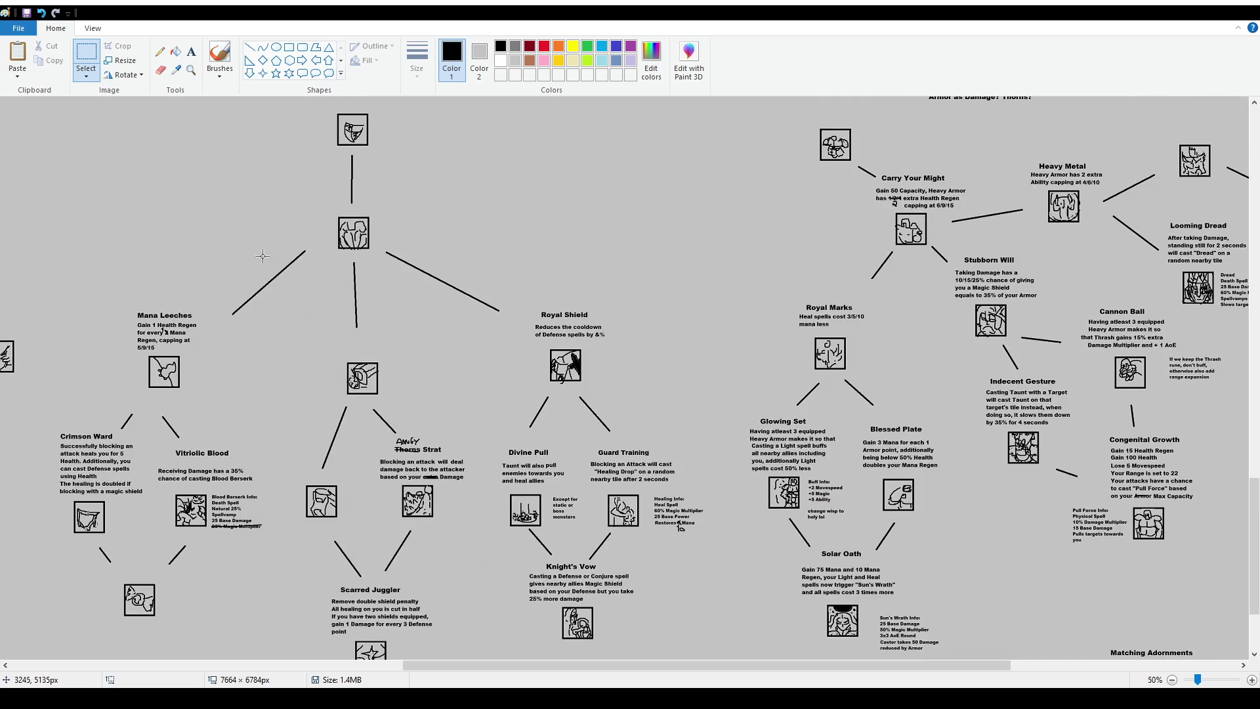
pyautogui.click(217, 59)
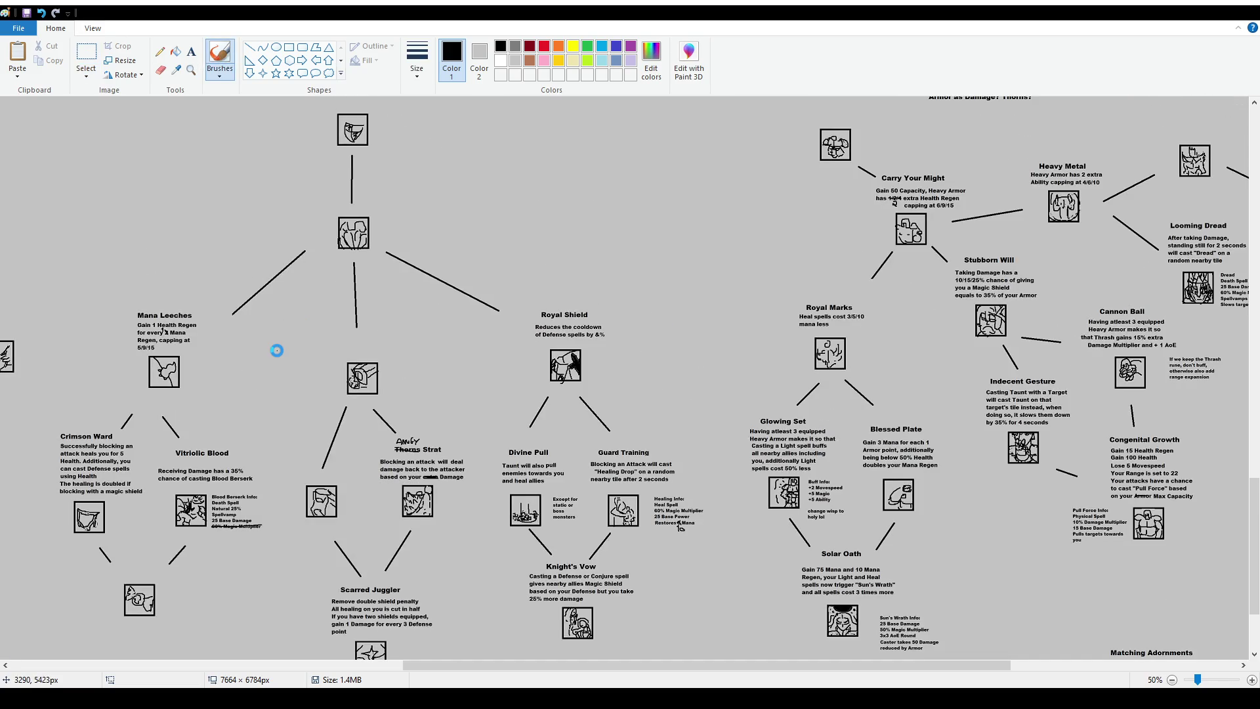
pyautogui.hscroll(-5, 368, 348)
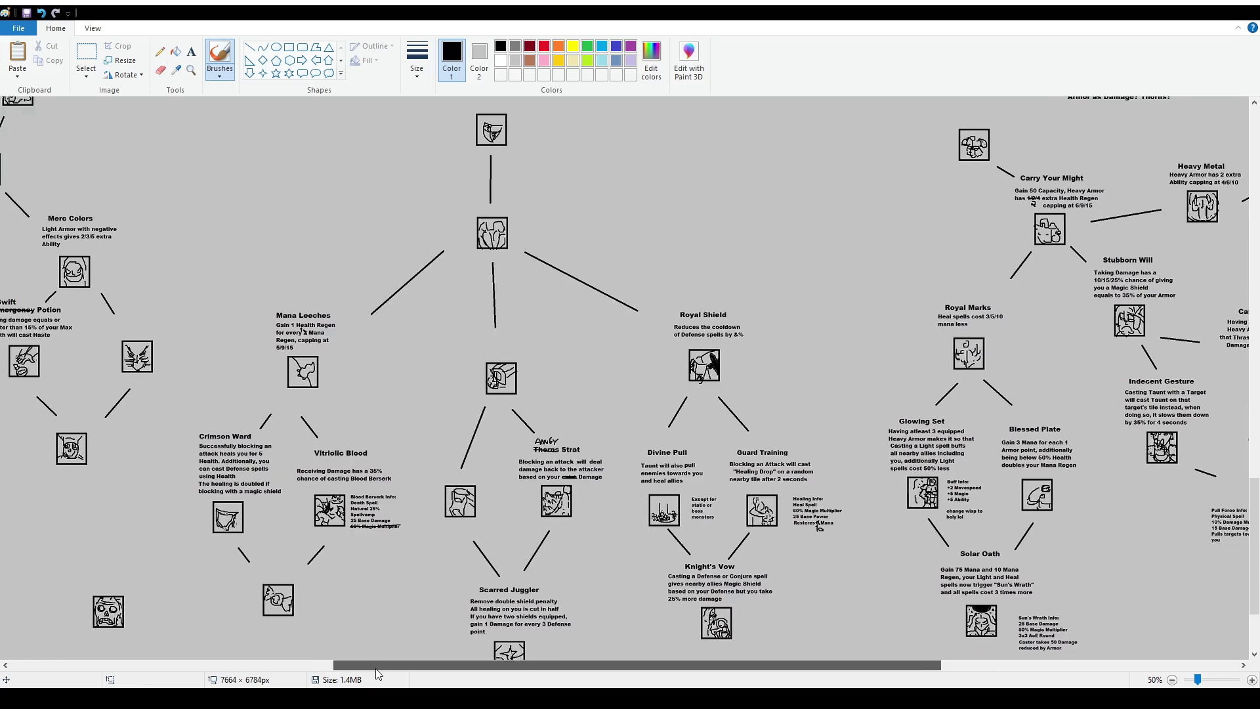
pyautogui.moveTo(465, 319)
pyautogui.mouseDown()
pyautogui.moveTo(379, 646)
pyautogui.moveTo(167, 463)
pyautogui.moveTo(355, 233)
pyautogui.moveTo(489, 307)
pyautogui.mouseUp()
pyautogui.hotkey('ctrl', 'z')
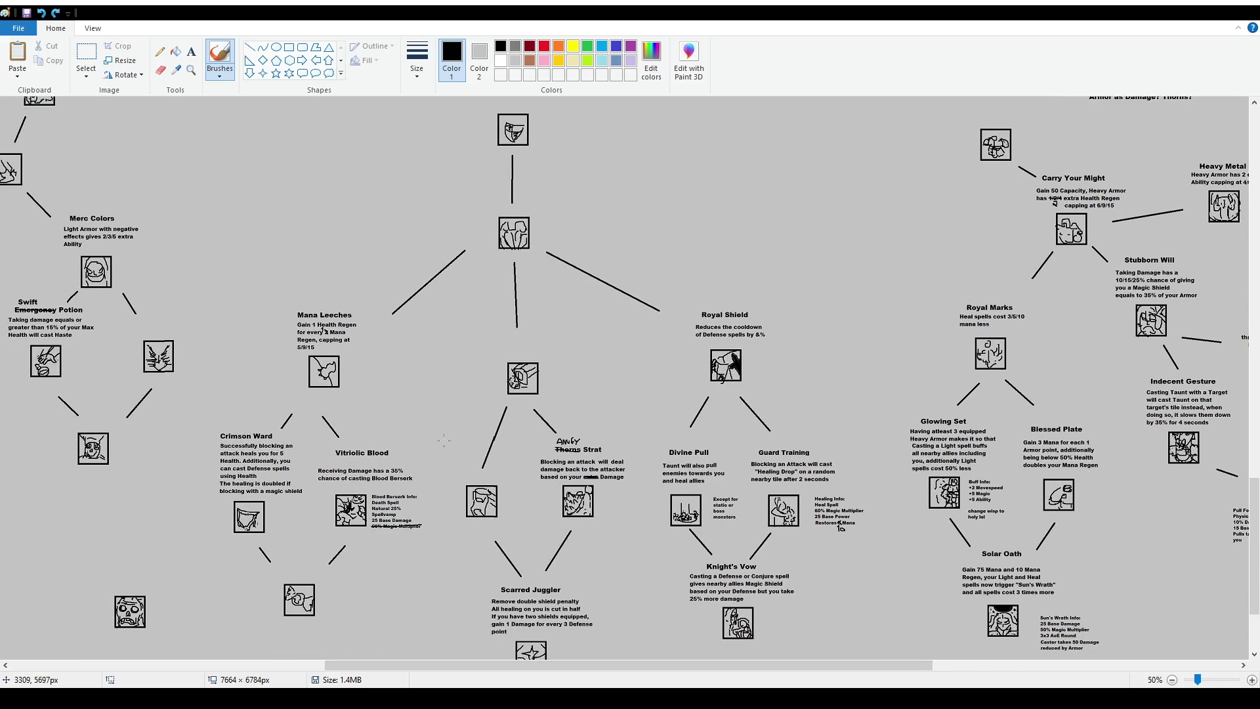
pyautogui.hotkey('ctrl', 'pageup')
pyautogui.scroll(-5, 756, 463)
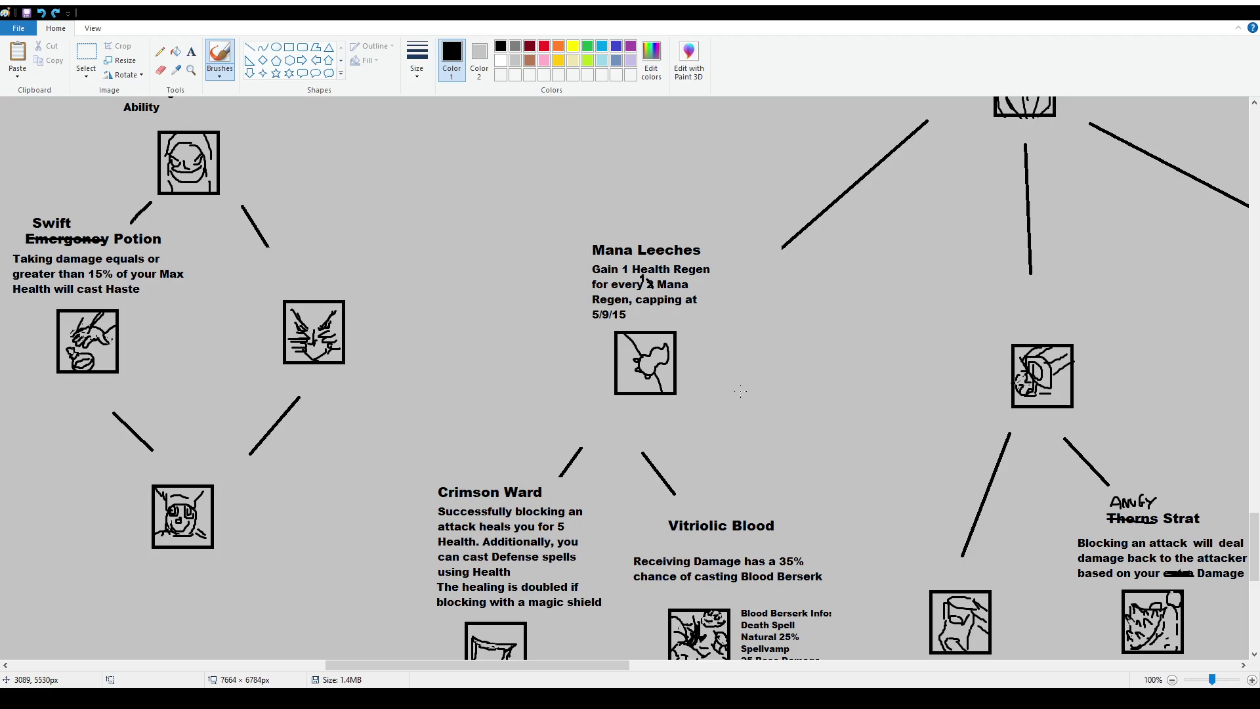
pyautogui.scroll(-2, 740, 391)
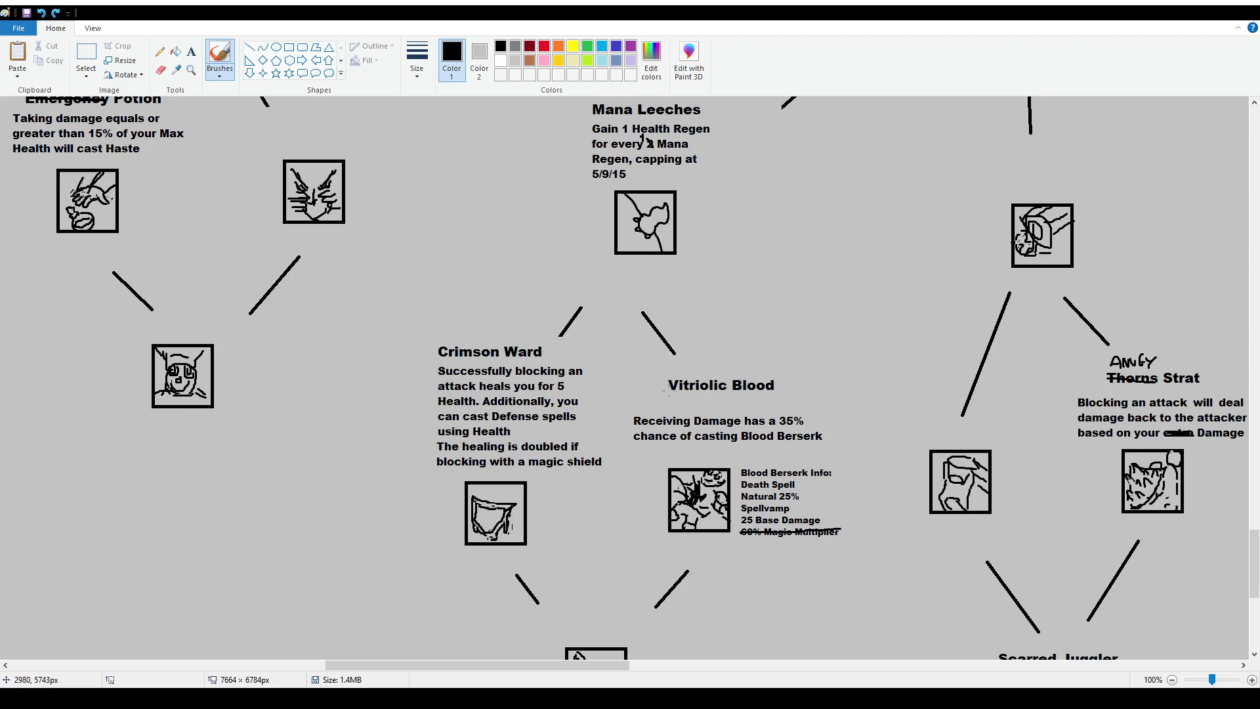
pyautogui.scroll(-4, 566, 405)
pyautogui.moveTo(535, 335)
pyautogui.mouseDown()
pyautogui.moveTo(537, 462)
pyautogui.moveTo(671, 349)
pyautogui.moveTo(541, 332)
pyautogui.mouseUp()
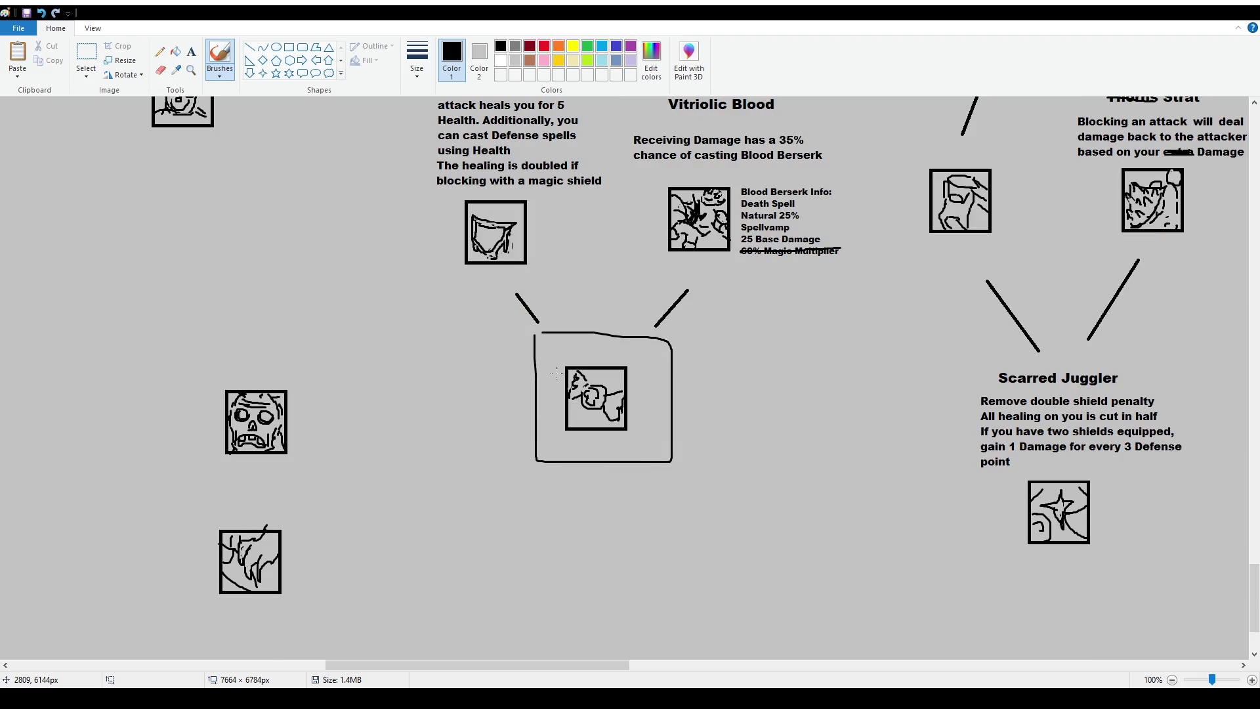
pyautogui.hotkey('ctrl', 'z')
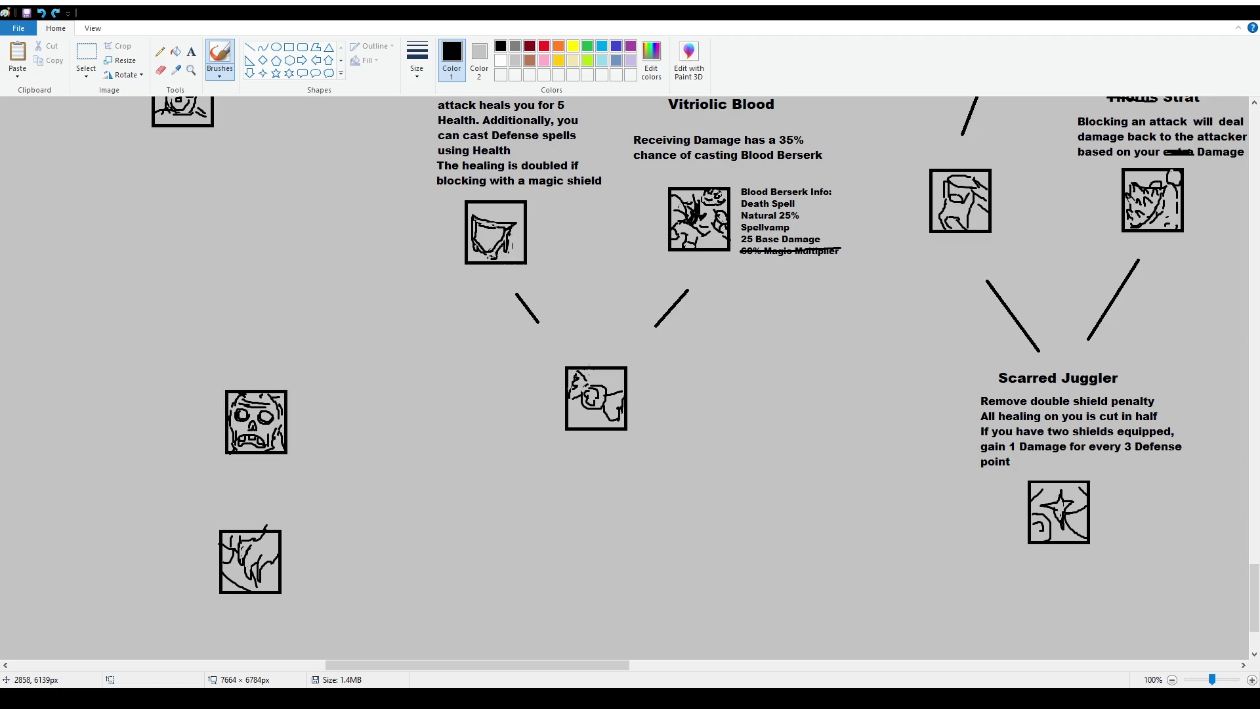
pyautogui.click(86, 53)
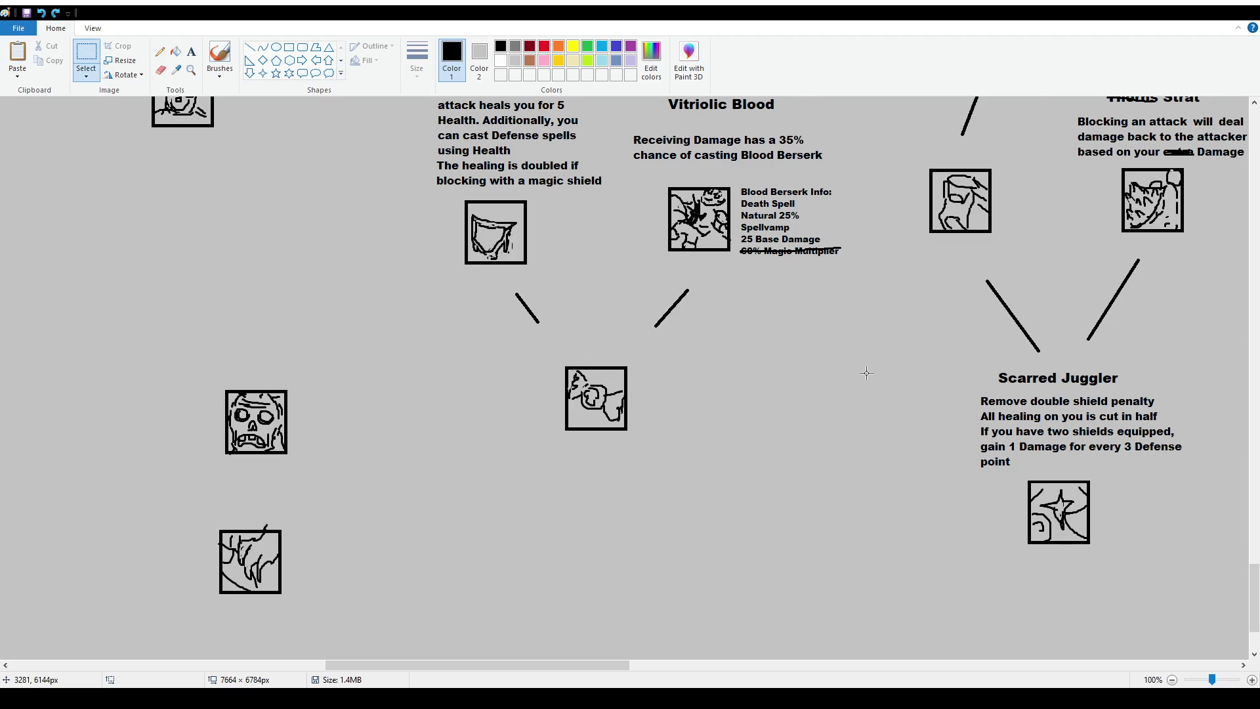
pyautogui.scroll(6, 864, 368)
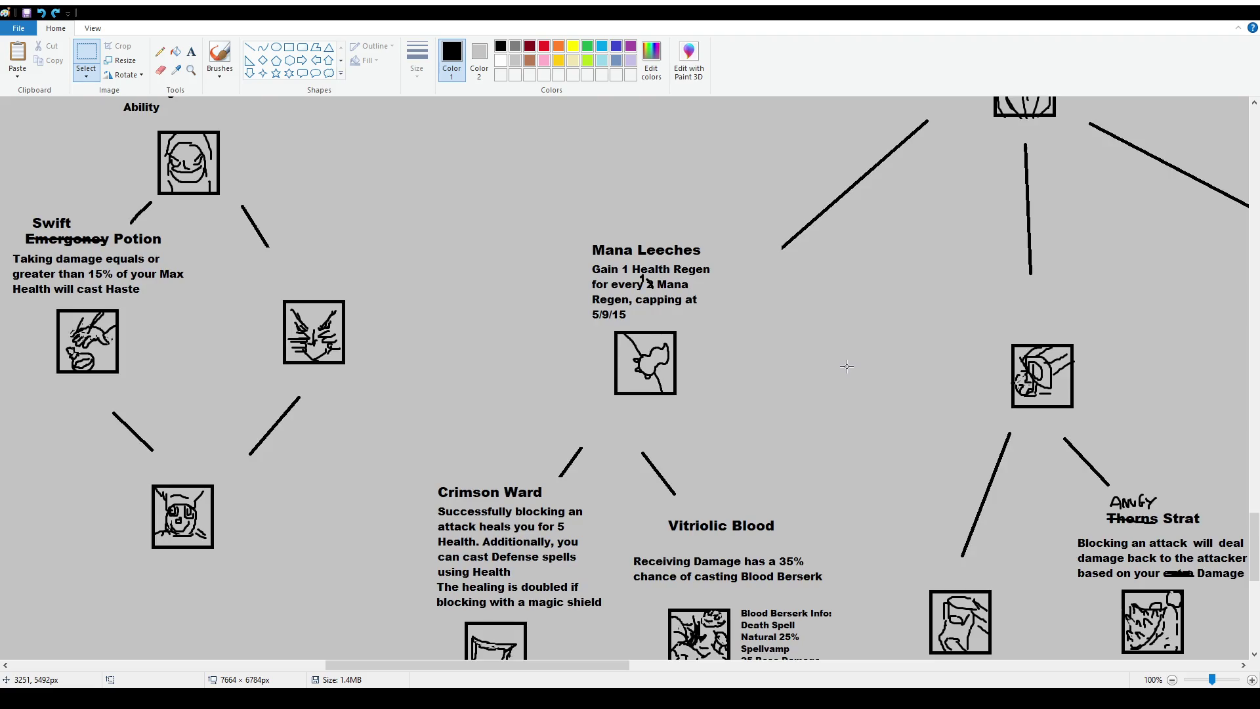
pyautogui.scroll(-4, 846, 371)
pyautogui.moveTo(566, 666)
pyautogui.mouseDown()
pyautogui.moveTo(687, 665)
pyautogui.moveTo(662, 666)
pyautogui.mouseUp()
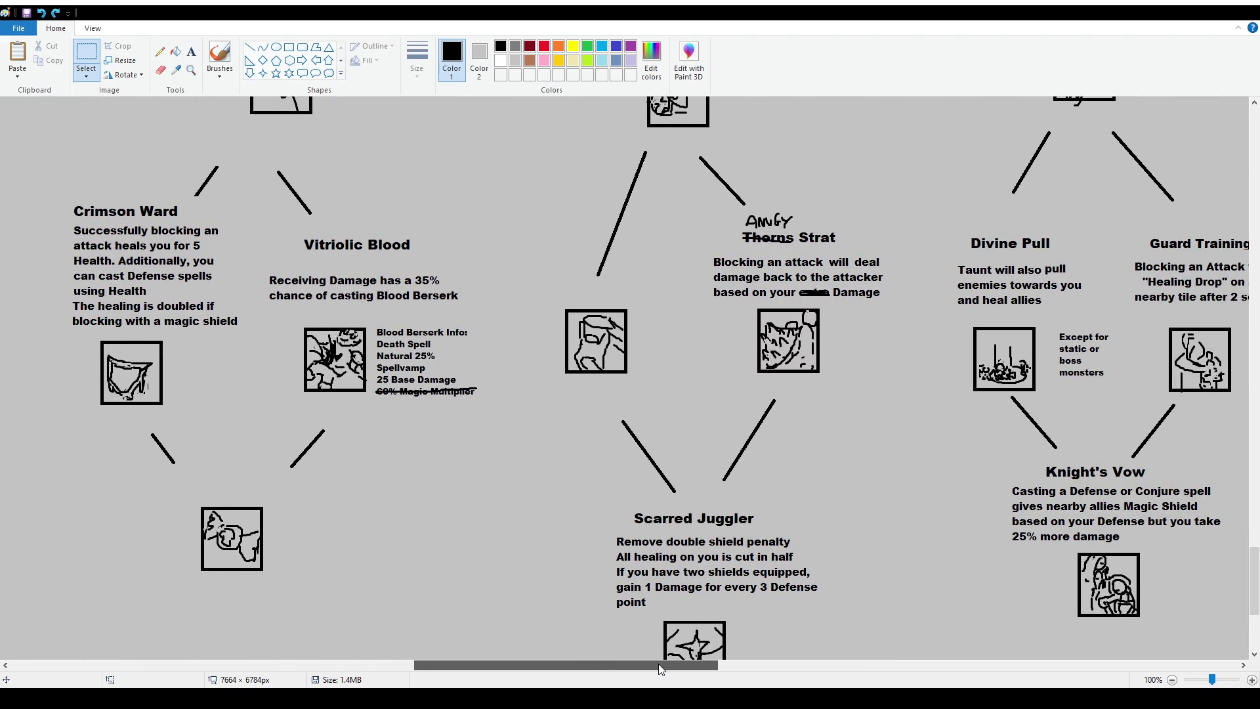
pyautogui.keyDown('ctrl'); pyautogui.scroll(-1, 612, 386); pyautogui.keyUp('ctrl')
pyautogui.moveTo(253, 212)
pyautogui.mouseDown()
pyautogui.moveTo(385, 631)
pyautogui.moveTo(420, 582)
pyautogui.mouseUp()
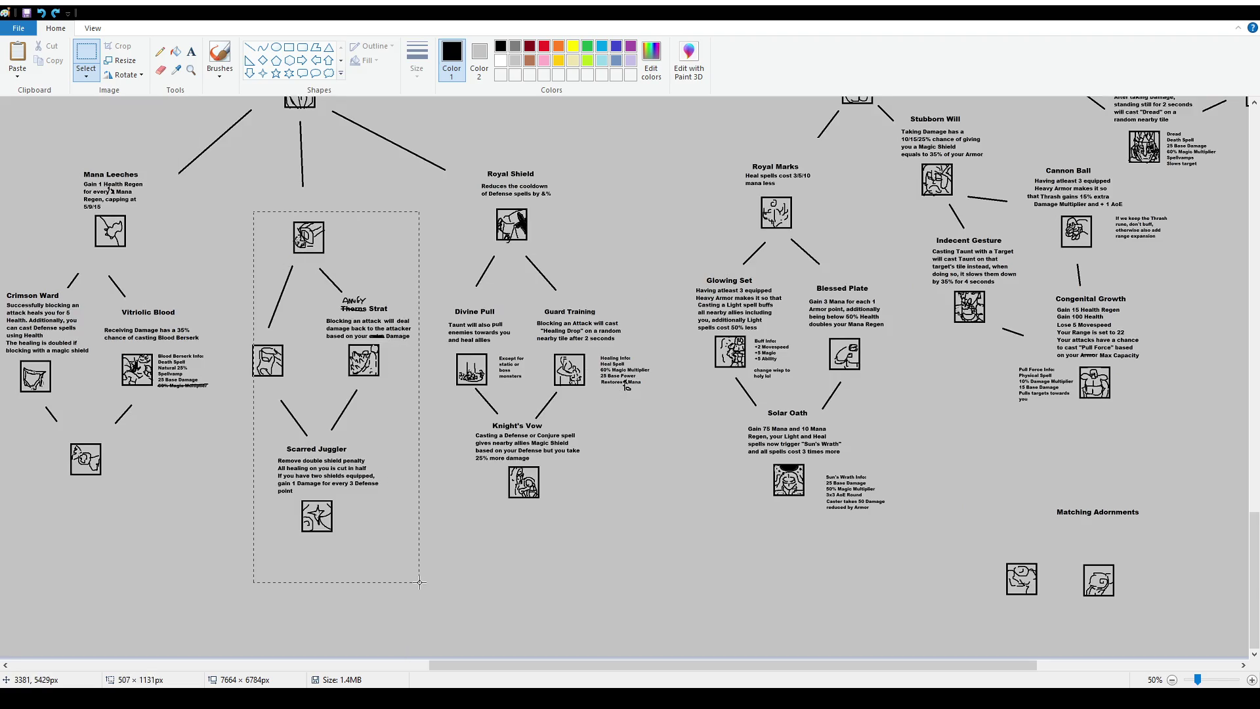
pyautogui.click(423, 584)
pyautogui.keyDown('ctrl'); pyautogui.scroll(1, 744, 484); pyautogui.keyUp('ctrl')
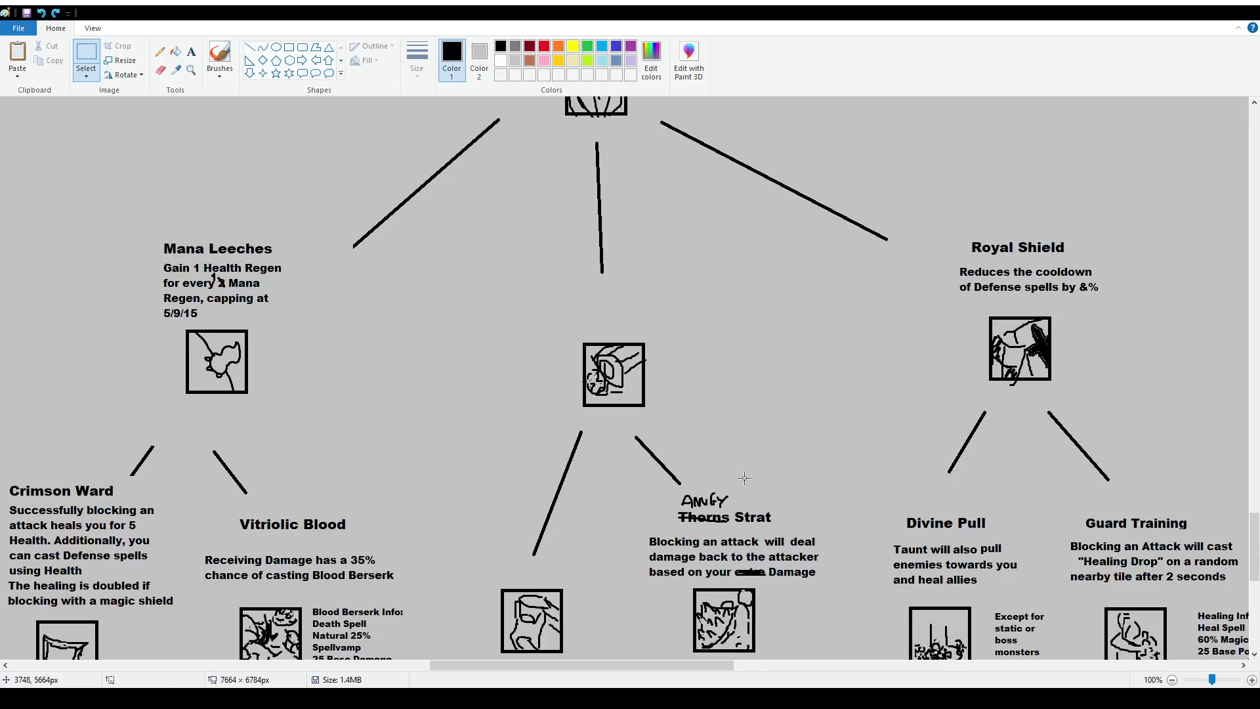
pyautogui.scroll(2, 738, 506)
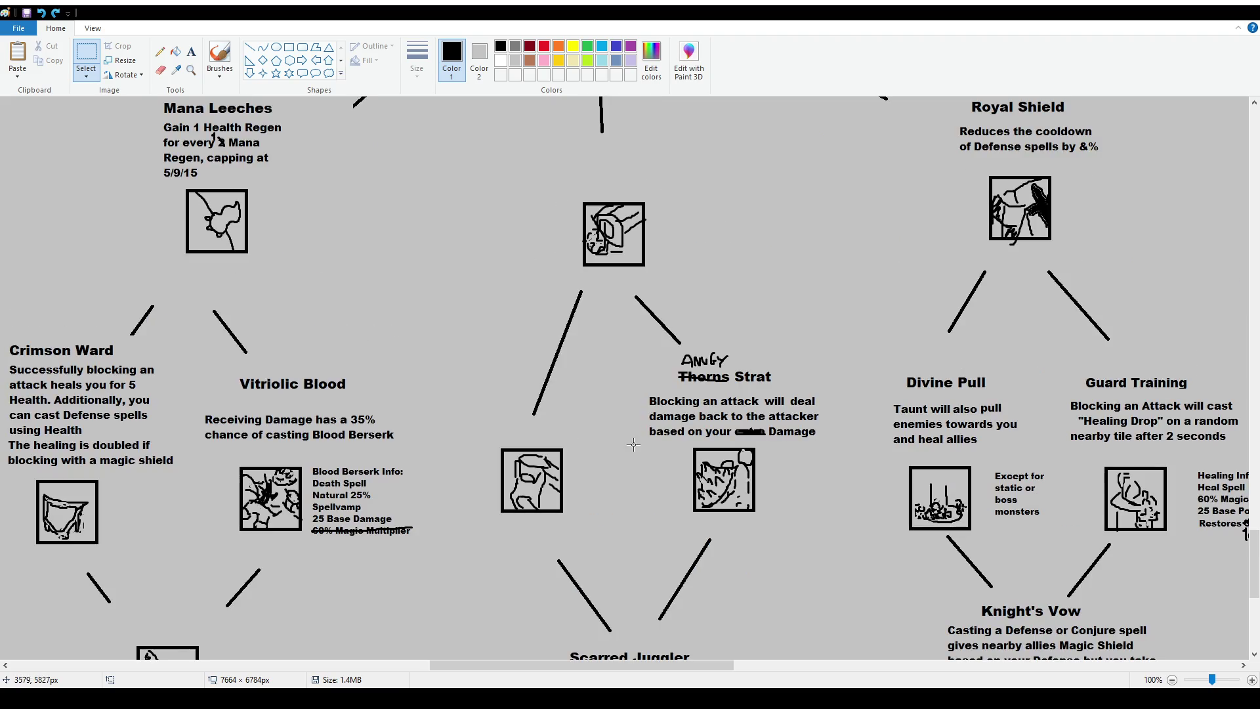
pyautogui.click(221, 56)
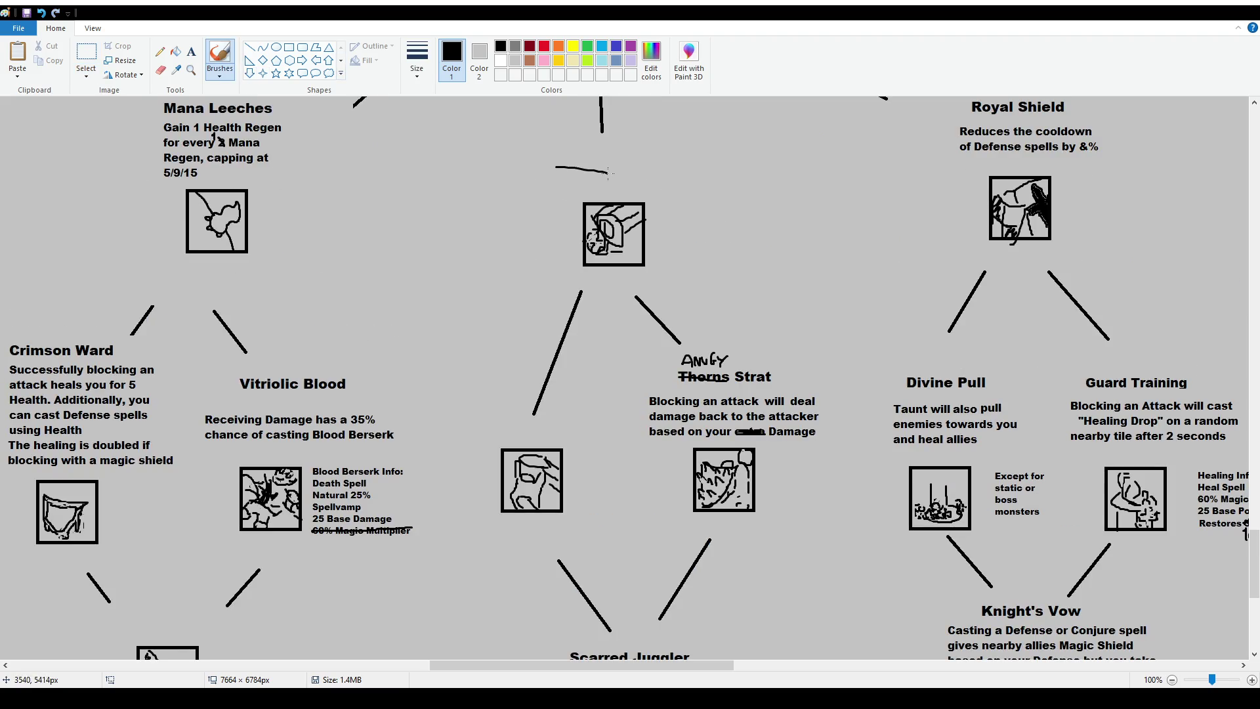
pyautogui.moveTo(647, 361)
pyautogui.mouseDown()
pyautogui.moveTo(636, 384)
pyautogui.moveTo(820, 528)
pyautogui.moveTo(657, 357)
pyautogui.mouseUp()
pyautogui.hotkey('ctrl', 'z')
pyautogui.moveTo(475, 370)
pyautogui.mouseDown()
pyautogui.moveTo(606, 420)
pyautogui.moveTo(493, 378)
pyautogui.moveTo(514, 538)
pyautogui.moveTo(783, 452)
pyautogui.moveTo(518, 326)
pyautogui.mouseUp()
pyautogui.hotkey('ctrl', 'z')
pyautogui.scroll(-2, 507, 358)
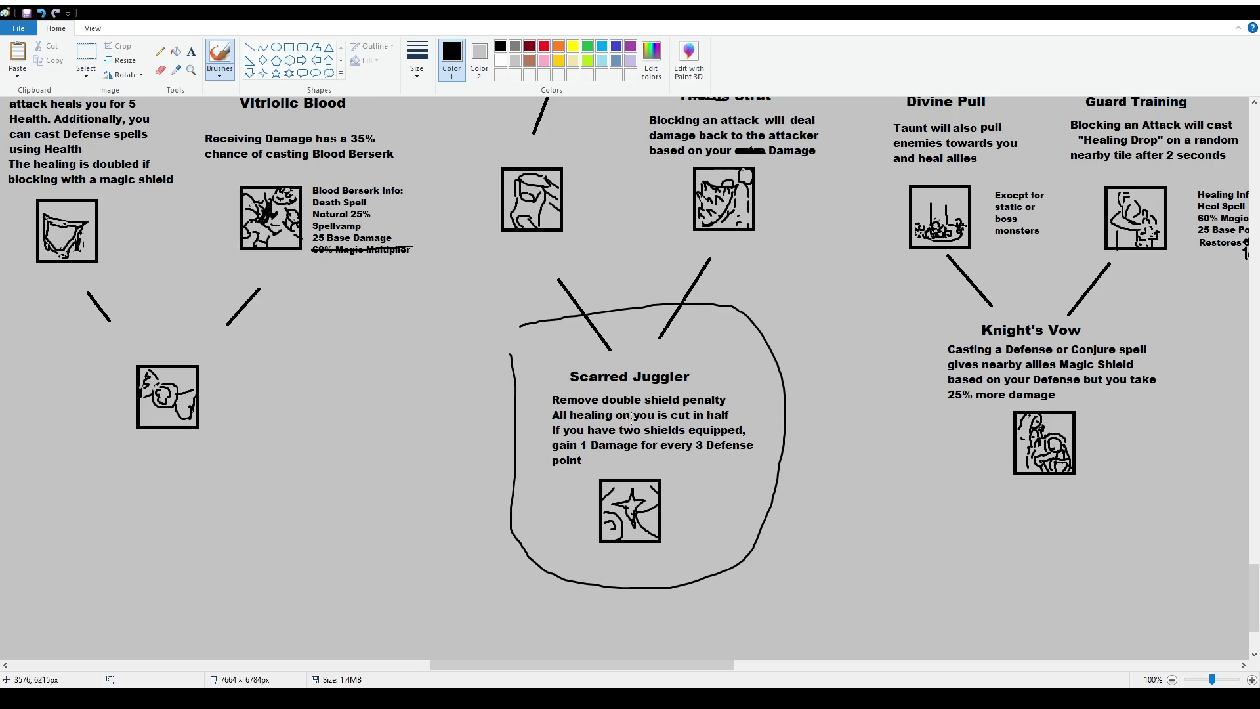
pyautogui.hotkey('ctrl', 'z')
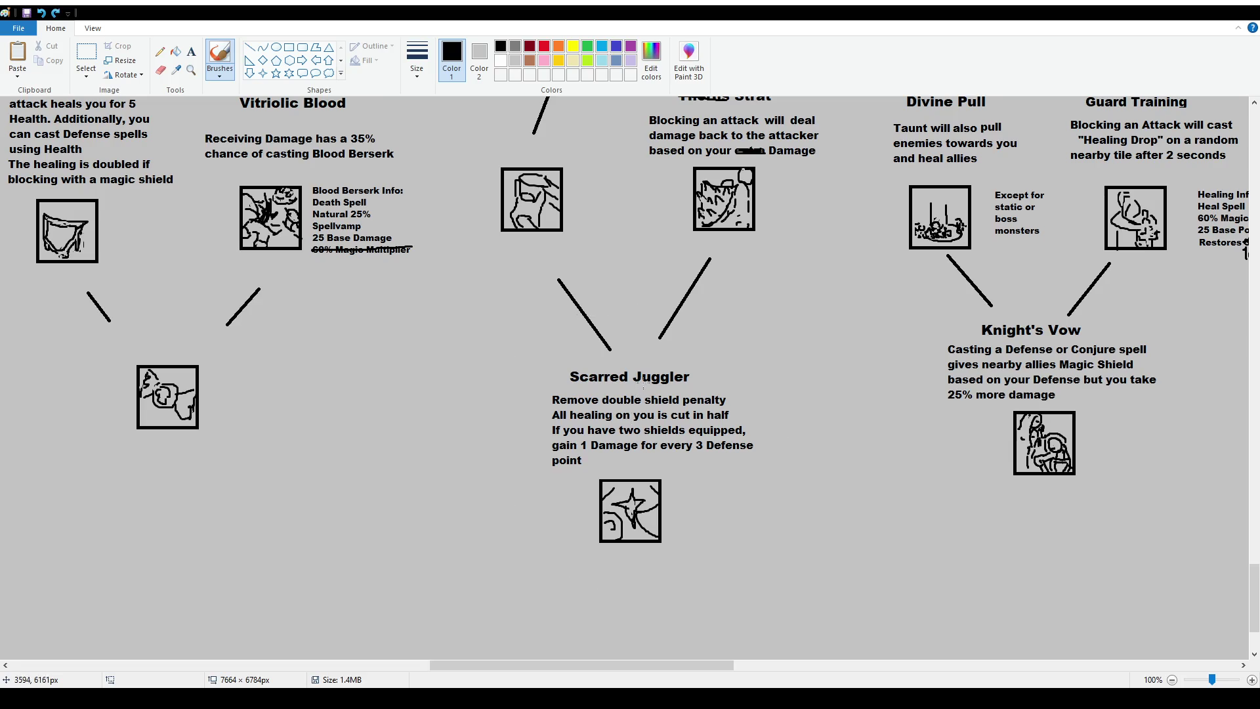
pyautogui.moveTo(658, 680)
pyautogui.mouseDown()
pyautogui.moveTo(732, 682)
pyautogui.moveTo(675, 683)
pyautogui.moveTo(692, 683)
pyautogui.moveTo(752, 532)
pyautogui.mouseUp()
pyautogui.scroll(-4, 752, 531)
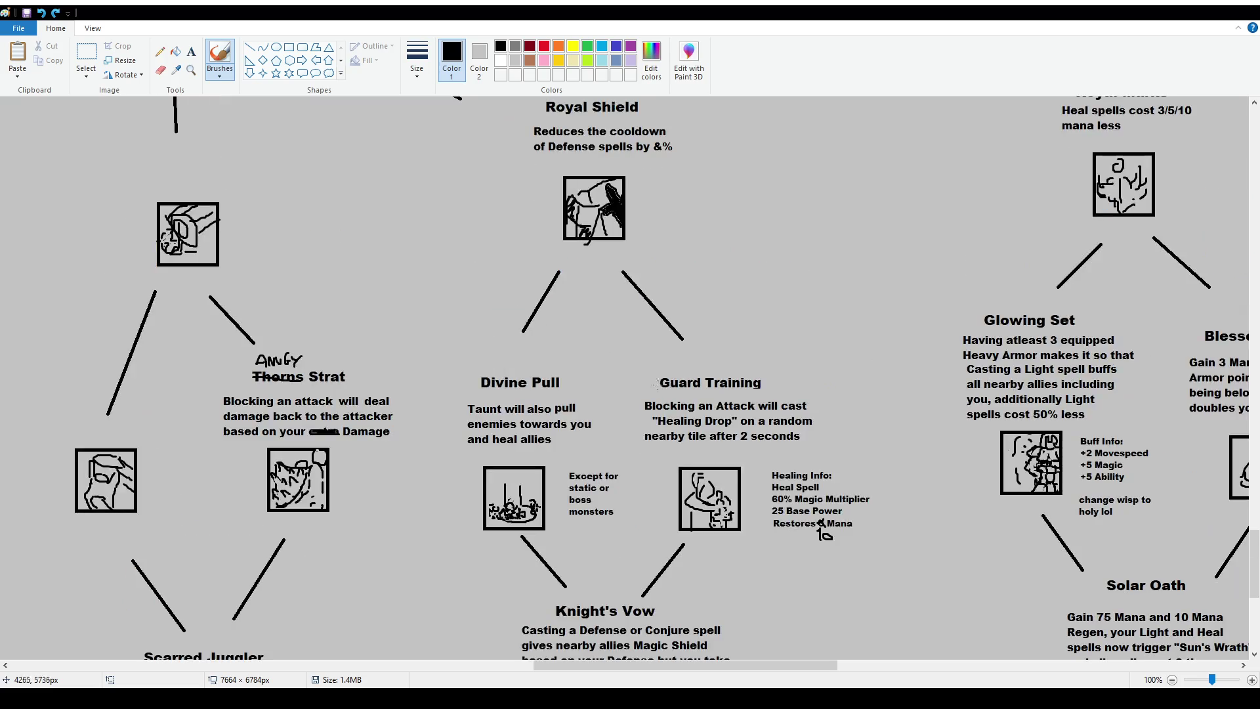
pyautogui.scroll(2, 267, 234)
pyautogui.moveTo(252, 193)
pyautogui.mouseDown()
pyautogui.moveTo(231, 298)
pyautogui.moveTo(295, 552)
pyautogui.moveTo(460, 308)
pyautogui.moveTo(234, 194)
pyautogui.mouseUp()
pyautogui.hotkey('ctrl', 'z')
pyautogui.scroll(-2, 623, 377)
pyautogui.moveTo(629, 216)
pyautogui.mouseDown()
pyautogui.moveTo(635, 335)
pyautogui.moveTo(830, 427)
pyautogui.moveTo(854, 279)
pyautogui.moveTo(699, 205)
pyautogui.mouseUp()
pyautogui.hotkey('ctrl', 'z')
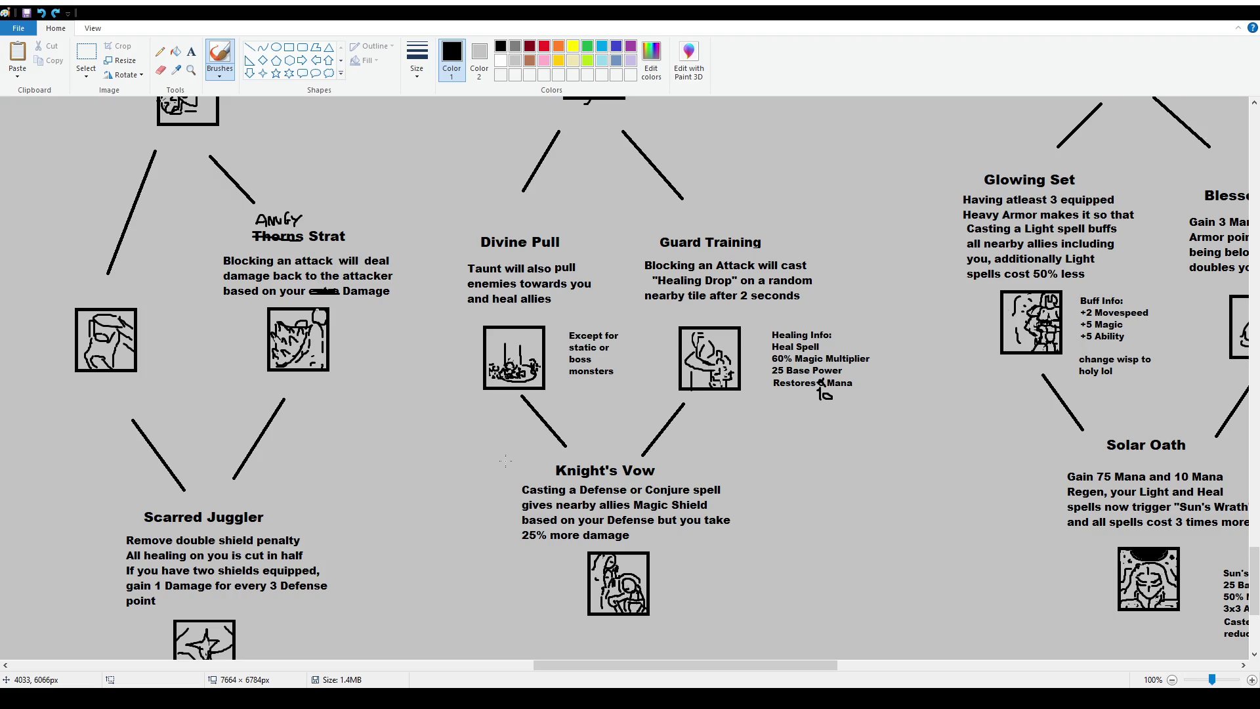
pyautogui.moveTo(629, 665); pyautogui.dragTo(762, 664)
pyautogui.scroll(-1, 278, 389)
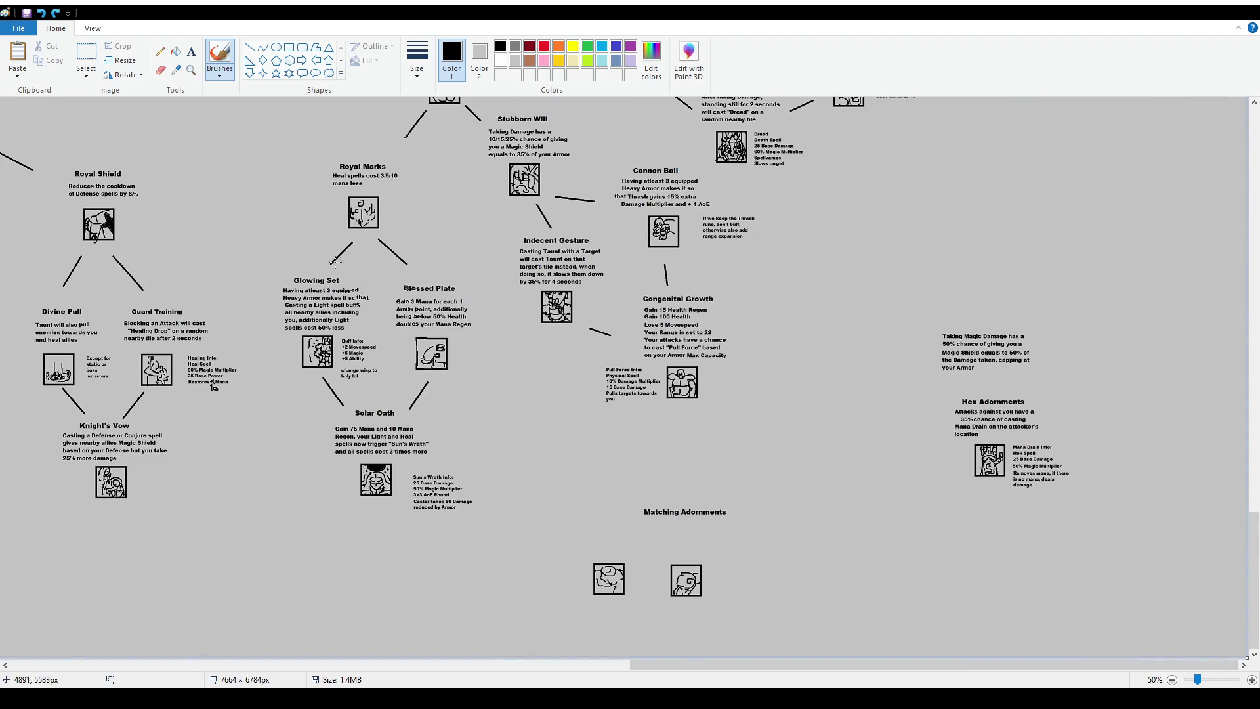
# Try test loops around three nodes and Solar Oath, plus an underline, undoing each one
pyautogui.scroll(1, 296, 262)
pyautogui.scroll(1, 355, 309)
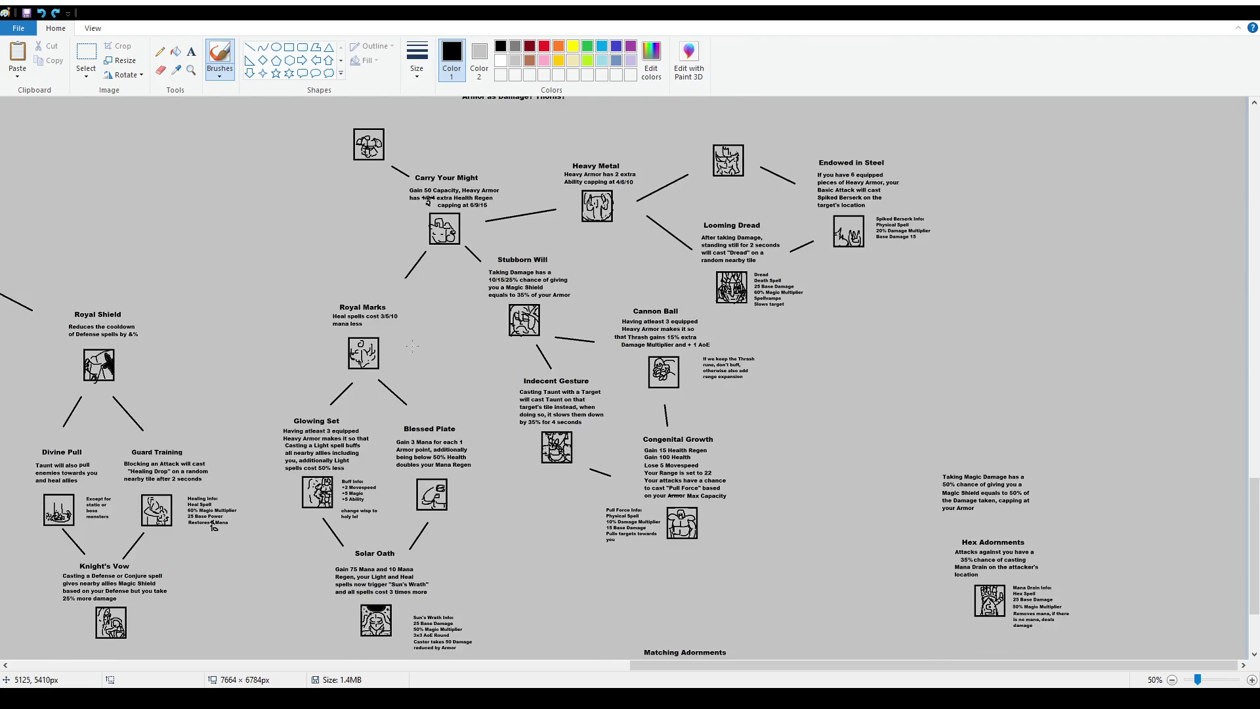
pyautogui.scroll(-2, 386, 293)
pyautogui.moveTo(256, 242)
pyautogui.mouseDown()
pyautogui.moveTo(348, 548)
pyautogui.moveTo(423, 187)
pyautogui.moveTo(262, 238)
pyautogui.mouseUp()
pyautogui.hotkey('ctrl', 'z')
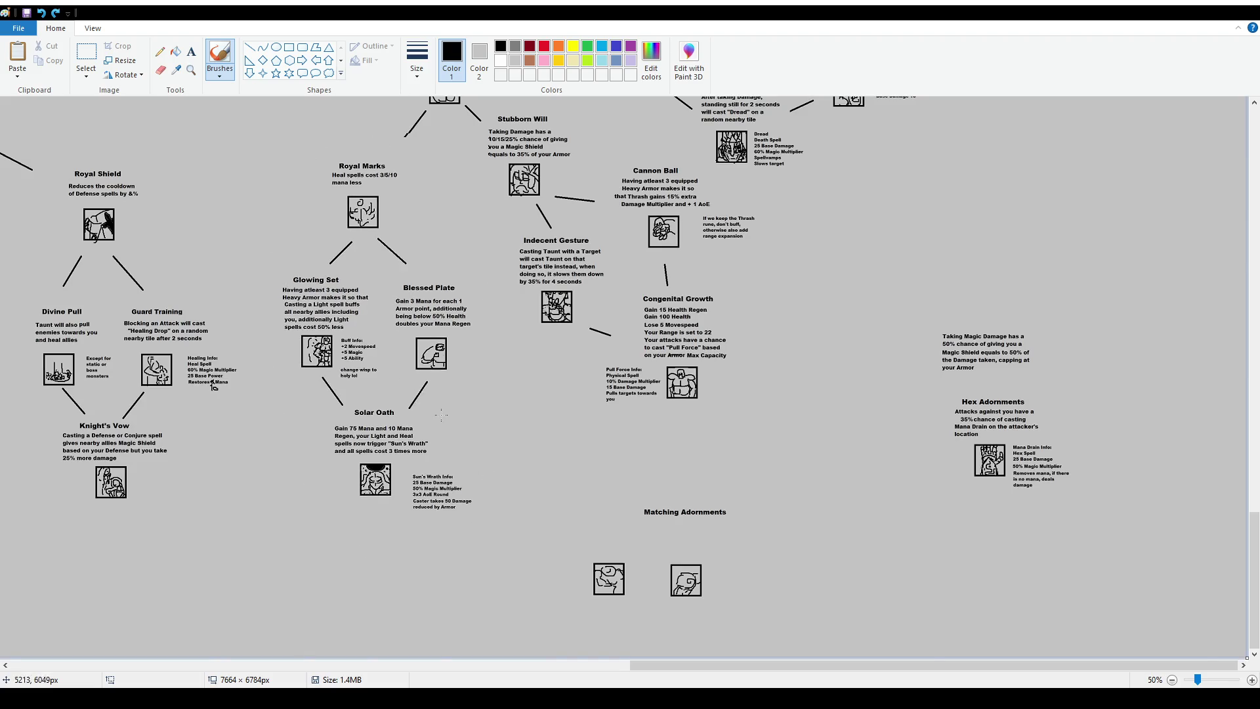
pyautogui.scroll(1, 816, 477)
pyautogui.scroll(-4, 816, 477)
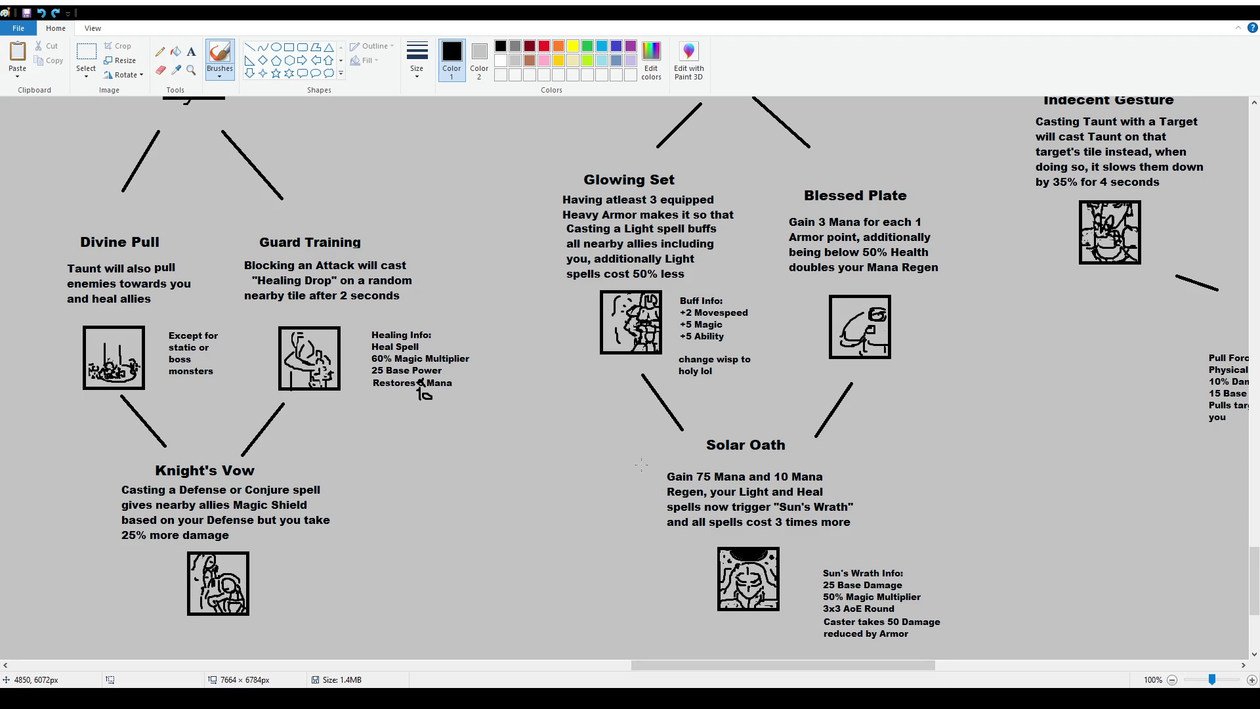
pyautogui.moveTo(642, 465)
pyautogui.mouseDown()
pyautogui.moveTo(642, 587)
pyautogui.moveTo(833, 659)
pyautogui.moveTo(977, 494)
pyautogui.moveTo(741, 420)
pyautogui.moveTo(632, 441)
pyautogui.mouseUp()
pyautogui.hotkey('ctrl', 'z')
pyautogui.moveTo(730, 533); pyautogui.dragTo(902, 534)
pyautogui.hotkey('ctrl', 'z')
# Try and undo an underline of 'and all spells cost 3 times more' and an outline of Glowing Set
pyautogui.scroll(3, 593, 348)
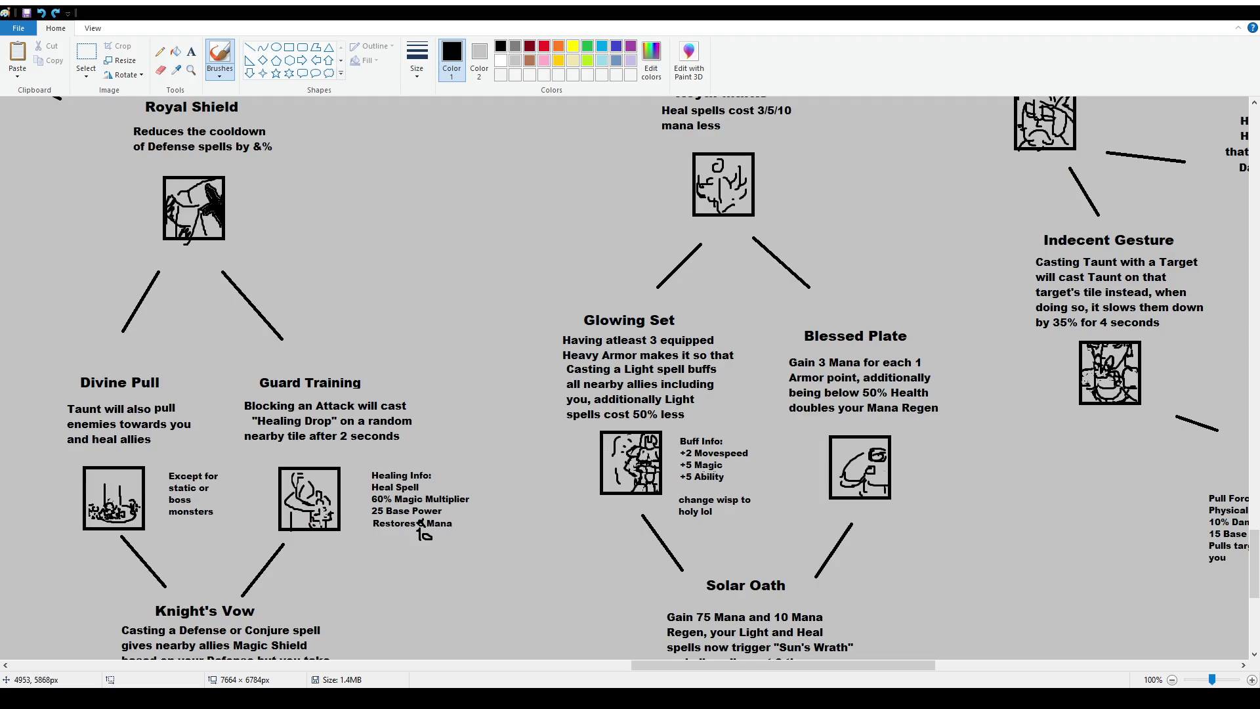
pyautogui.scroll(-3, 709, 471)
pyautogui.moveTo(715, 532); pyautogui.dragTo(872, 533)
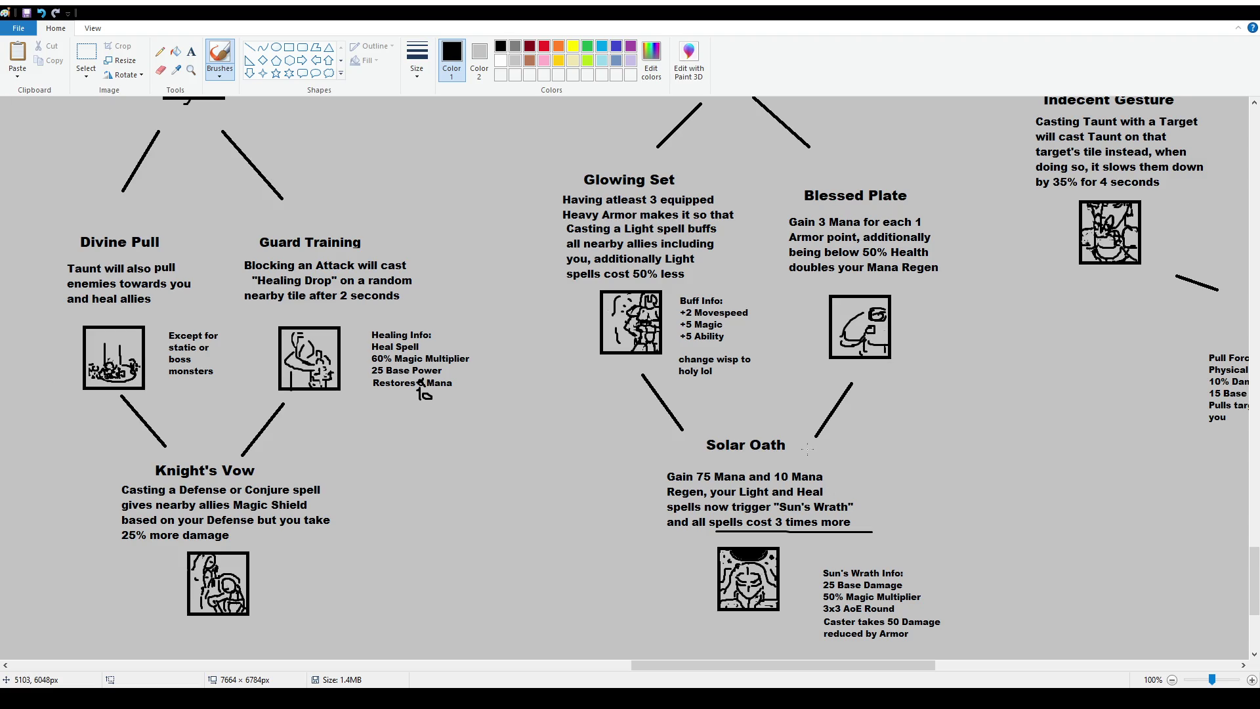
pyautogui.hotkey('ctrl', 'z')
pyautogui.scroll(3, 811, 420)
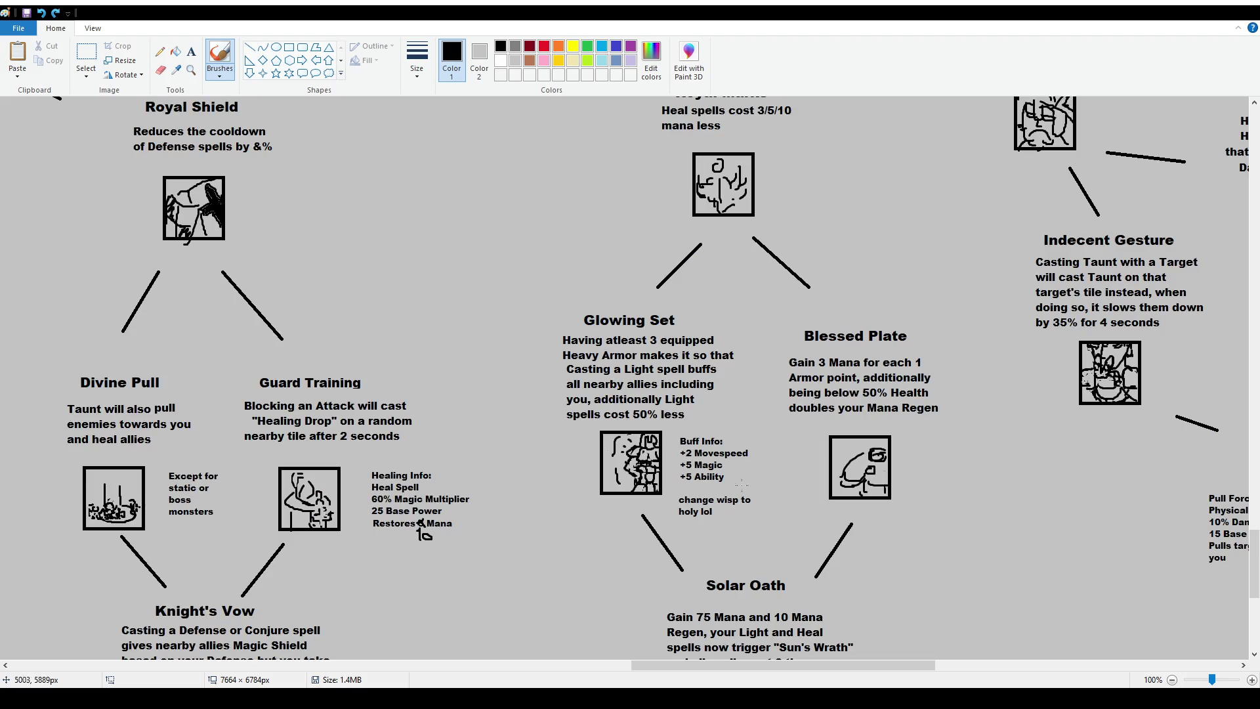
pyautogui.moveTo(550, 304)
pyautogui.mouseDown()
pyautogui.moveTo(549, 363)
pyautogui.moveTo(606, 506)
pyautogui.moveTo(752, 509)
pyautogui.mouseUp()
pyautogui.hotkey('ctrl', 'z')
# Undo trial loops around Glowing Set and Blessed Plate, then strike through 'doubles your Mana Regen'
pyautogui.moveTo(669, 665); pyautogui.dragTo(711, 676)
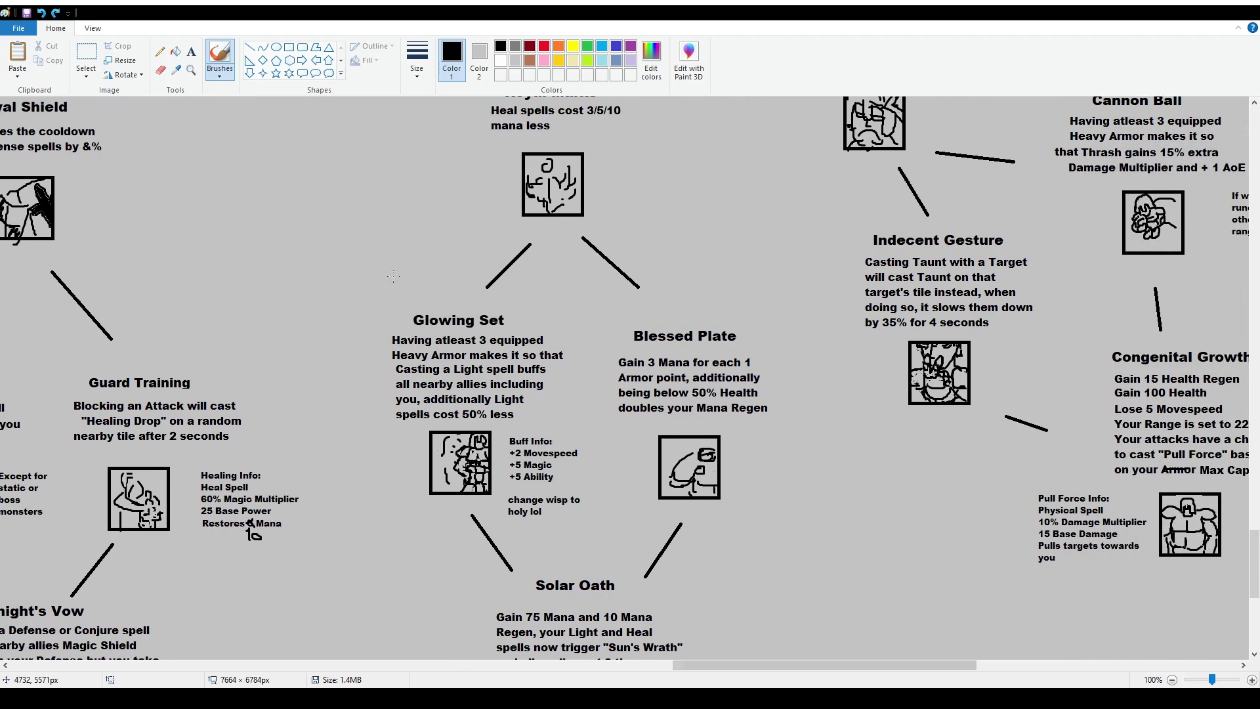
pyautogui.moveTo(374, 293)
pyautogui.mouseDown()
pyautogui.moveTo(394, 491)
pyautogui.moveTo(581, 525)
pyautogui.moveTo(538, 296)
pyautogui.moveTo(424, 295)
pyautogui.mouseUp()
pyautogui.hotkey('ctrl', 'z')
pyautogui.moveTo(596, 329)
pyautogui.mouseDown()
pyautogui.moveTo(603, 454)
pyautogui.moveTo(686, 517)
pyautogui.moveTo(793, 390)
pyautogui.moveTo(620, 312)
pyautogui.mouseUp()
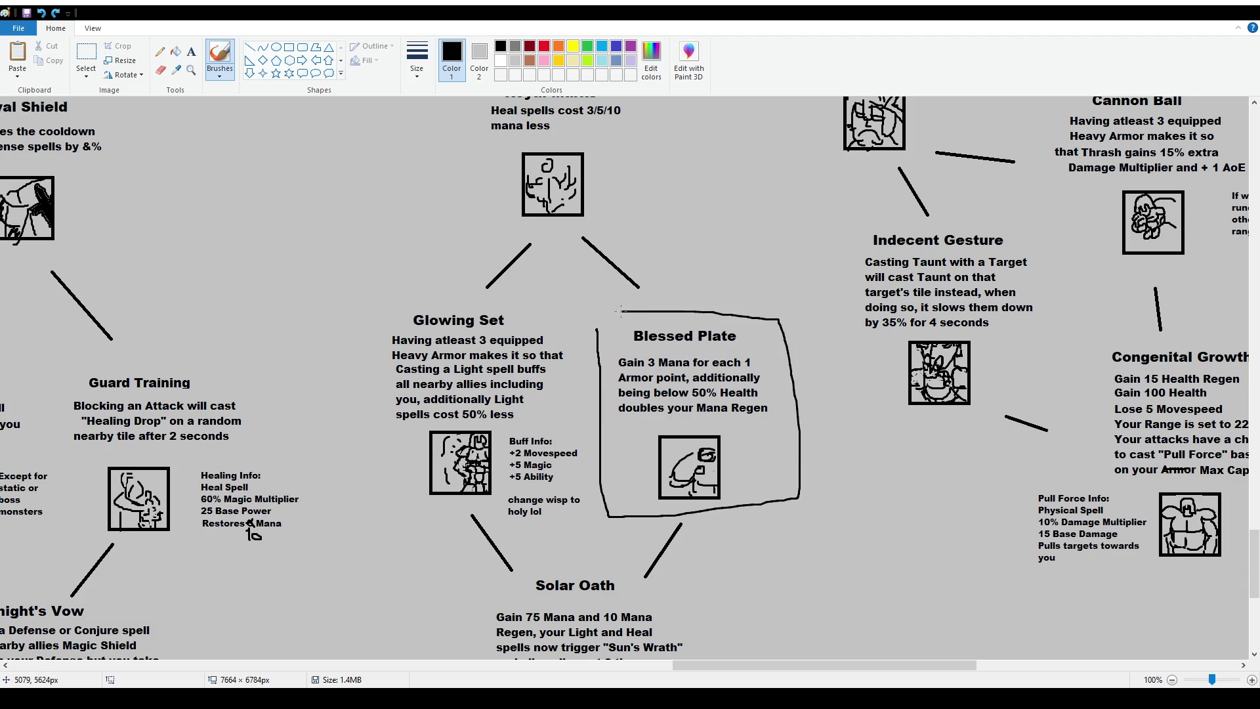
pyautogui.hotkey('ctrl', 'z')
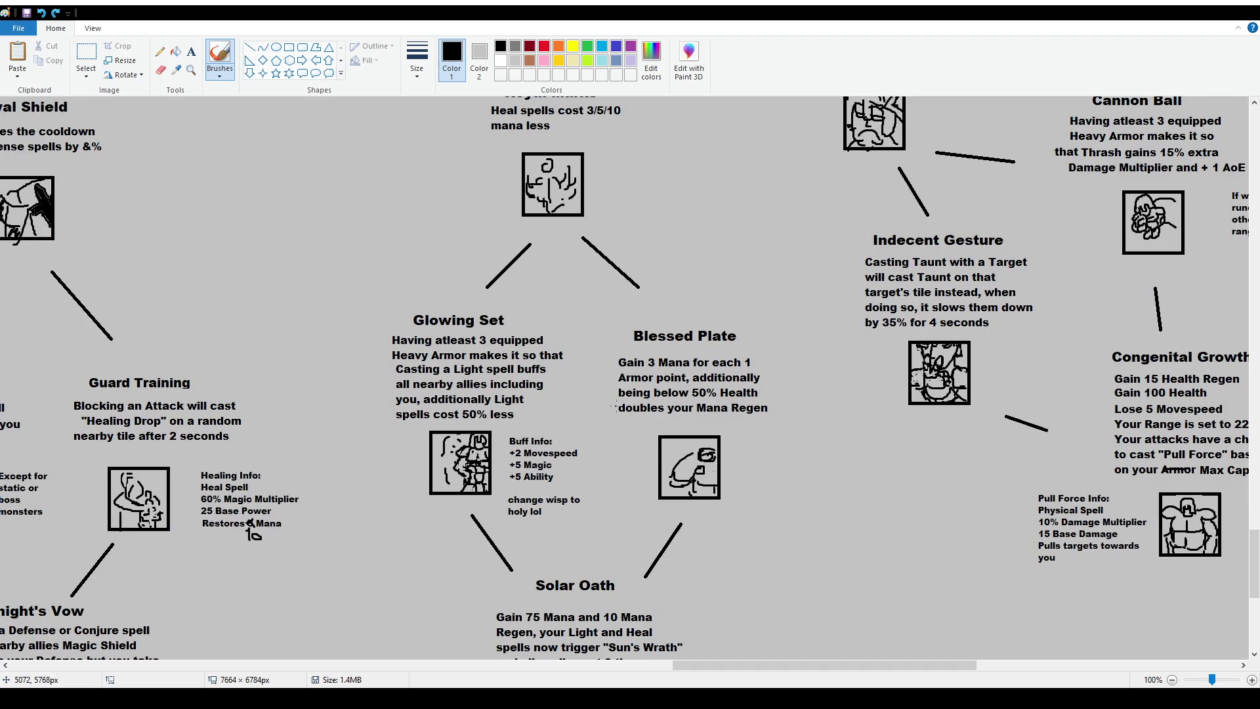
pyautogui.moveTo(618, 406); pyautogui.dragTo(777, 409)
pyautogui.click(191, 51)
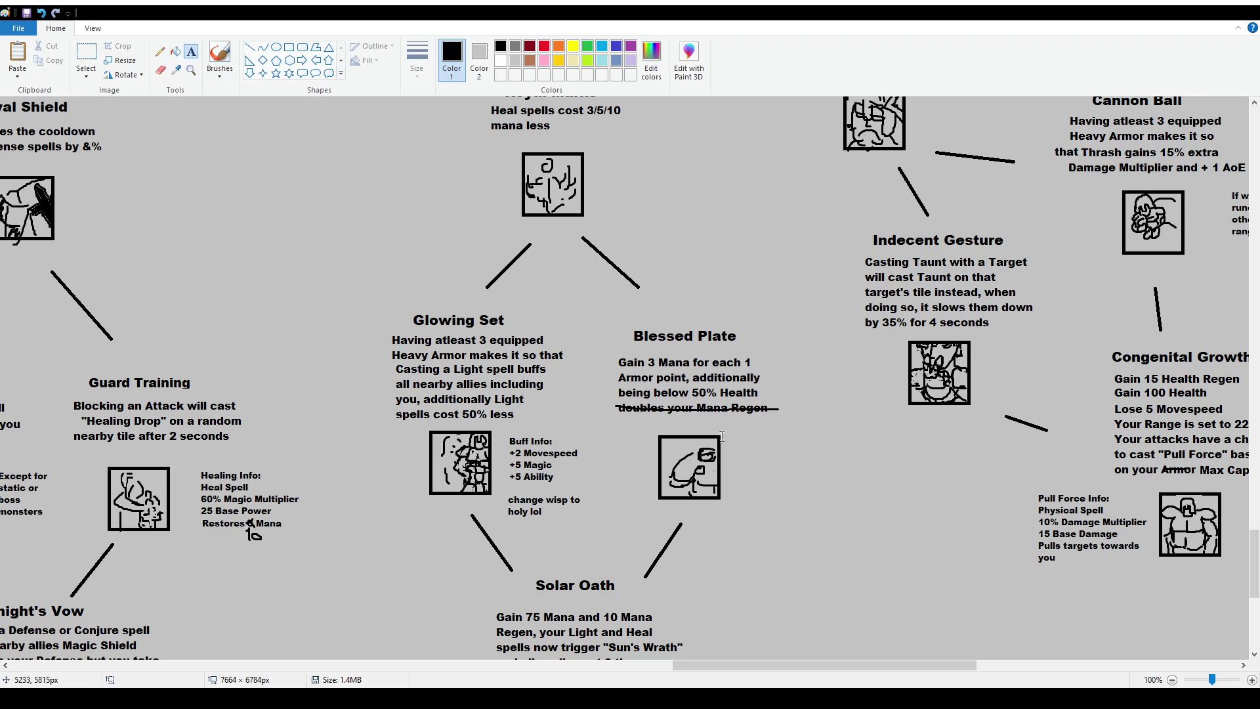
# Type 'gives you 20 Mana Regen' in a size-14 text box beneath the struck Blessed Plate line
pyautogui.moveTo(620, 417); pyautogui.dragTo(780, 439)
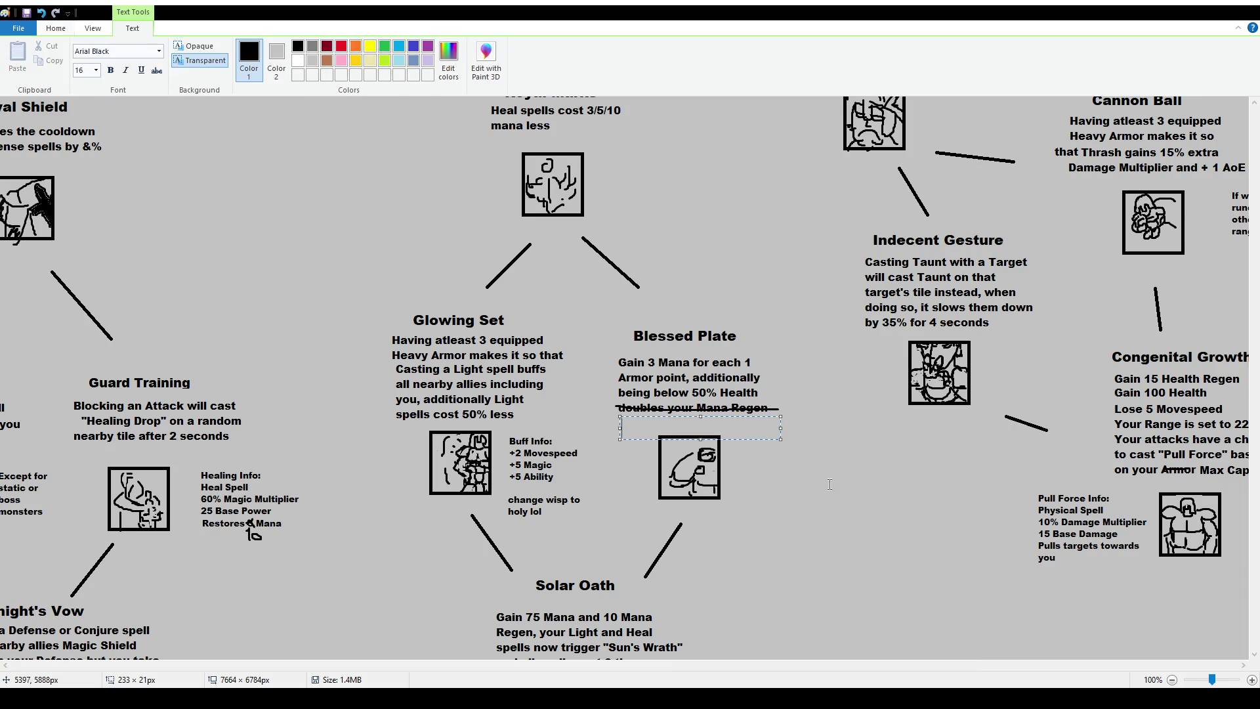
pyautogui.click(96, 71)
pyautogui.click(92, 134)
pyautogui.moveTo(657, 417); pyautogui.dragTo(655, 412)
pyautogui.write('gives you ')
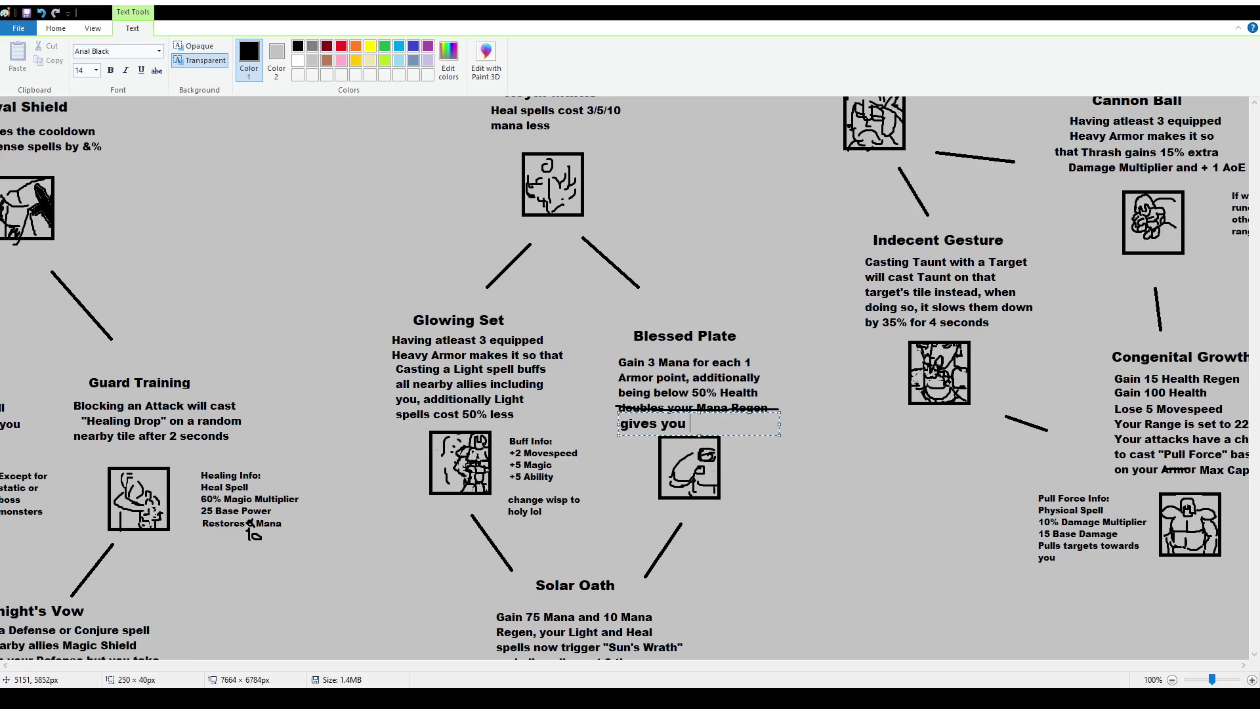
pyautogui.write('20 Mana Regen')
# Shrink the annotation to size 12 so it fits on one line, and commit it
pyautogui.hotkey('ctrl', 'a')
pyautogui.click(80, 71)
pyautogui.write('12')
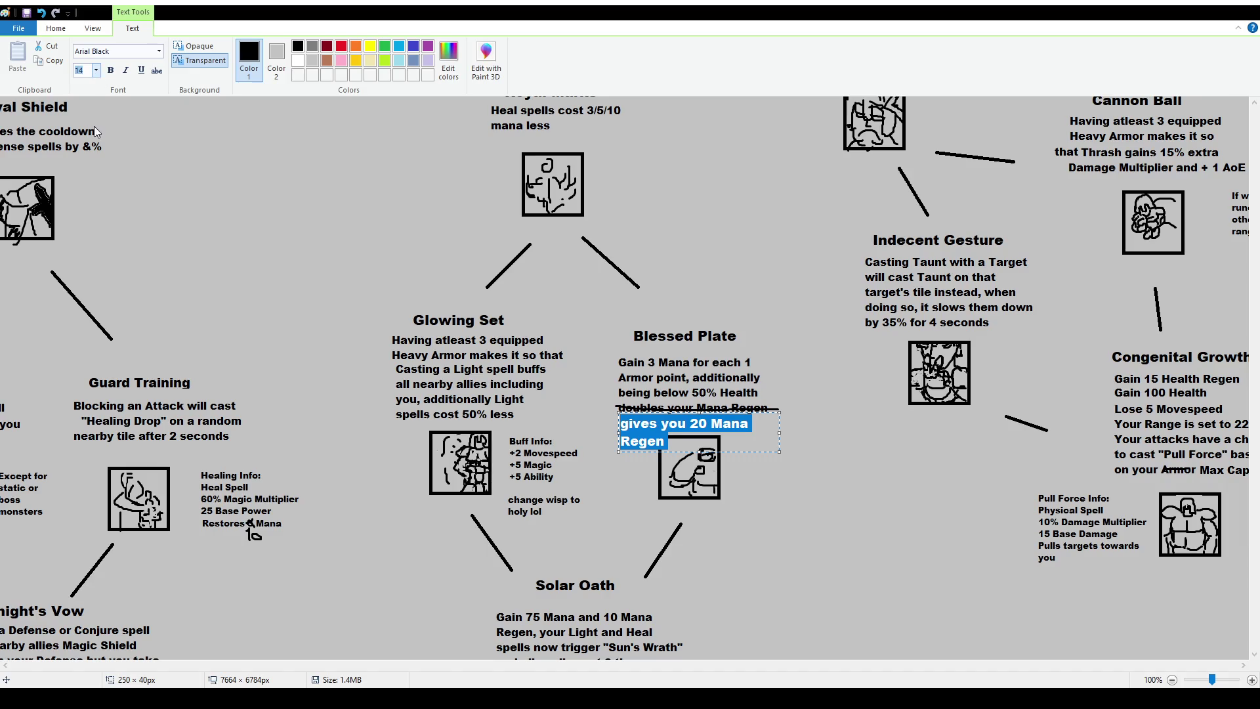
pyautogui.press('Return')
pyautogui.click(762, 378)
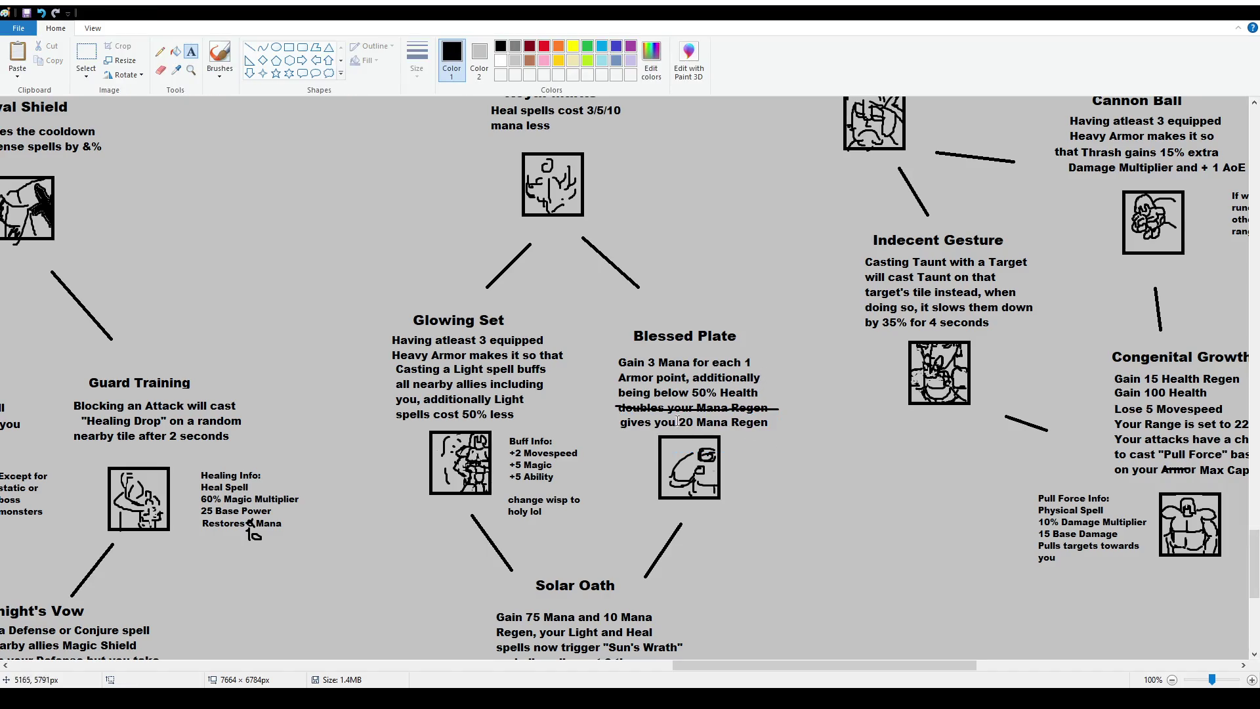
pyautogui.click(219, 54)
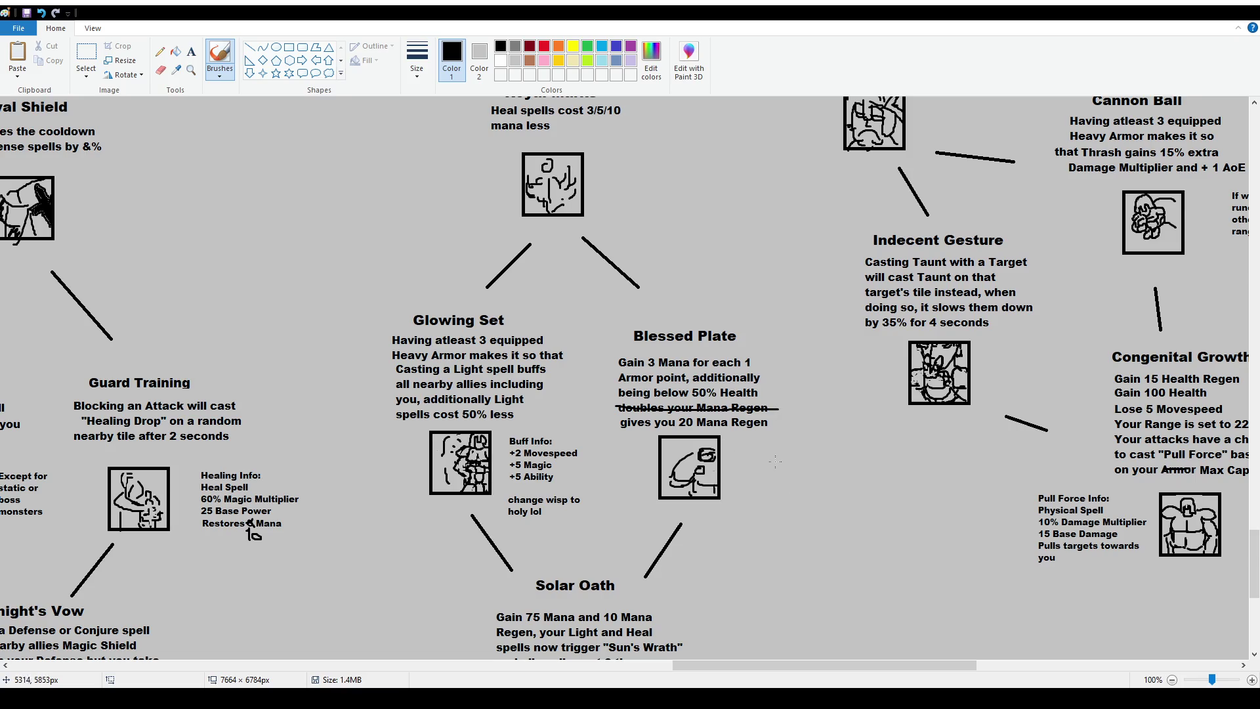
pyautogui.scroll(-2, 783, 414)
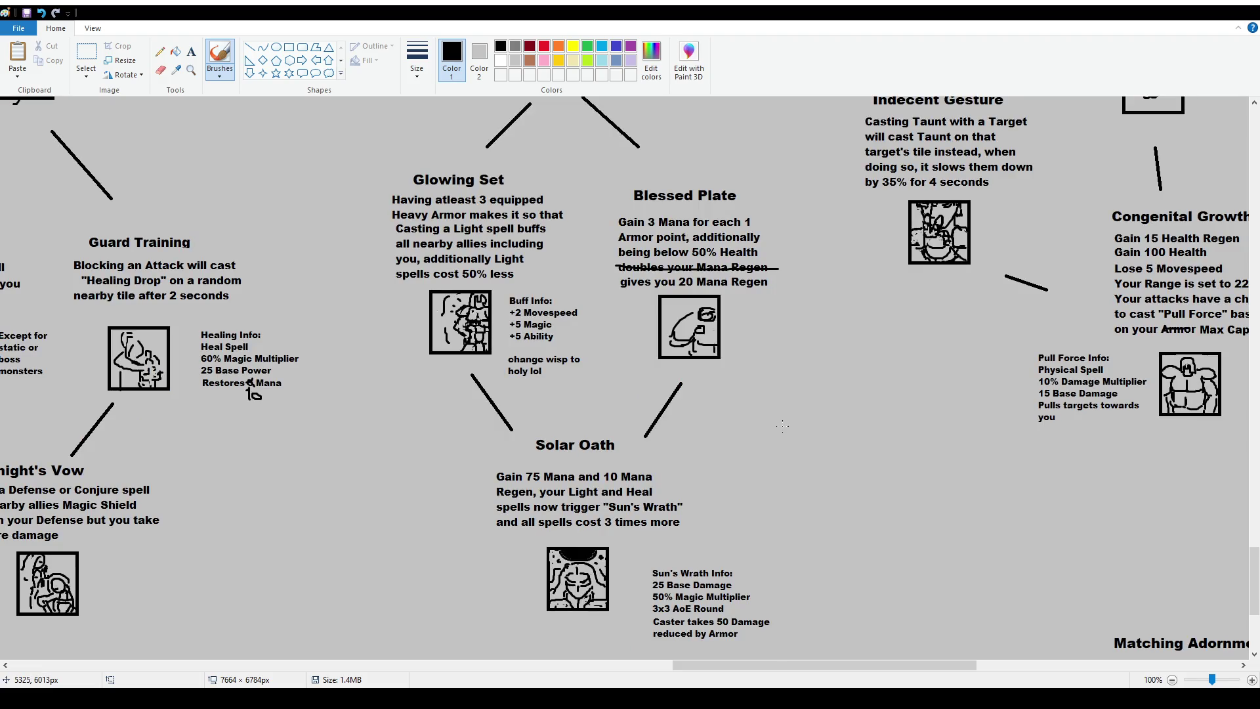
# Test a curve toward Solar Oath and a box around Royal Marks, undoing both
pyautogui.scroll(2, 747, 439)
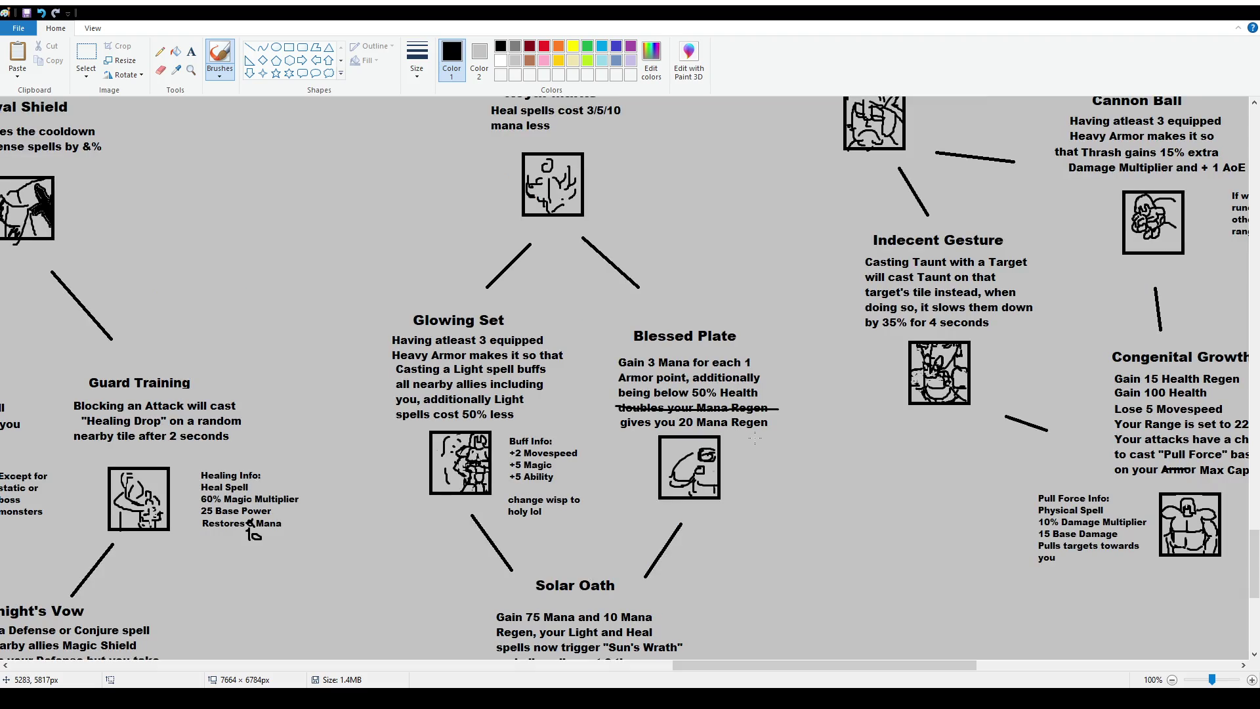
pyautogui.scroll(-2, 748, 444)
pyautogui.moveTo(792, 277); pyautogui.dragTo(686, 480)
pyautogui.hotkey('ctrl', 'z')
pyautogui.scroll(4, 751, 415)
pyautogui.scroll(2, 593, 331)
pyautogui.moveTo(469, 356)
pyautogui.mouseDown()
pyautogui.moveTo(467, 423)
pyautogui.moveTo(654, 516)
pyautogui.moveTo(518, 342)
pyautogui.mouseUp()
pyautogui.hotkey('ctrl', 'z')
pyautogui.scroll(-2, 518, 342)
pyautogui.keyDown('ctrl'); pyautogui.scroll(-1, 481, 366); pyautogui.keyUp('ctrl')
pyautogui.scroll(2, 481, 366)
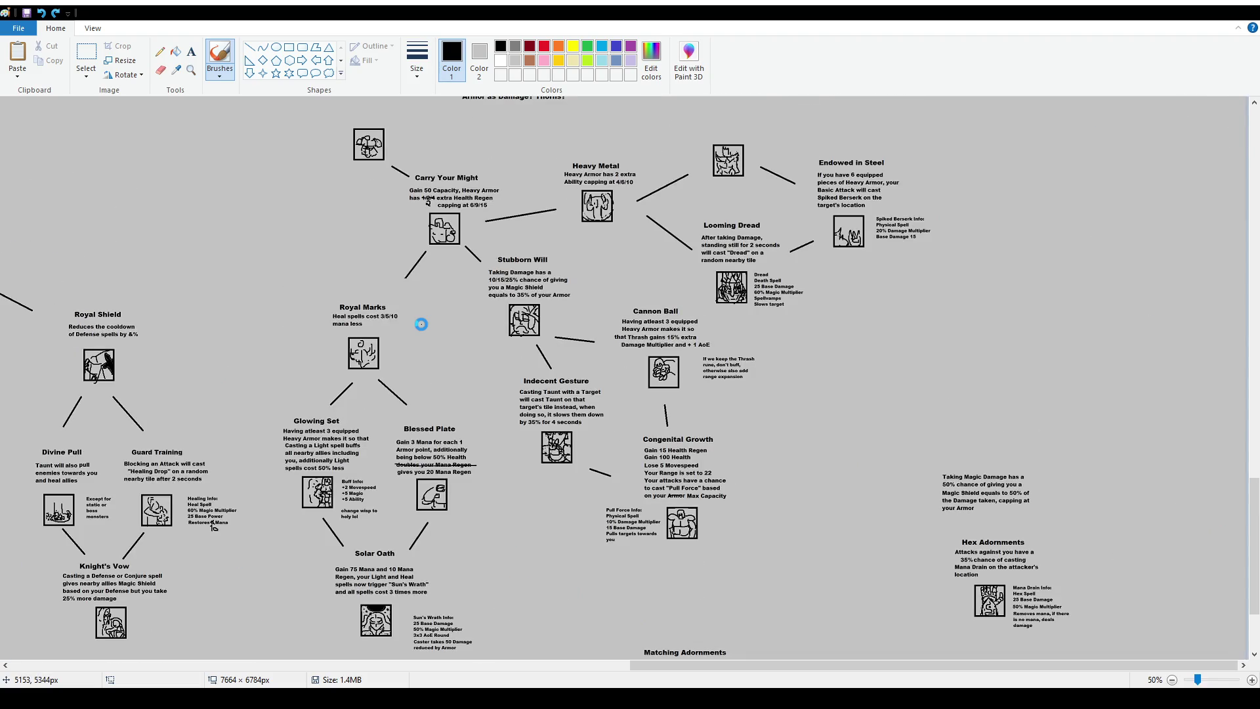
pyautogui.scroll(2, 375, 300)
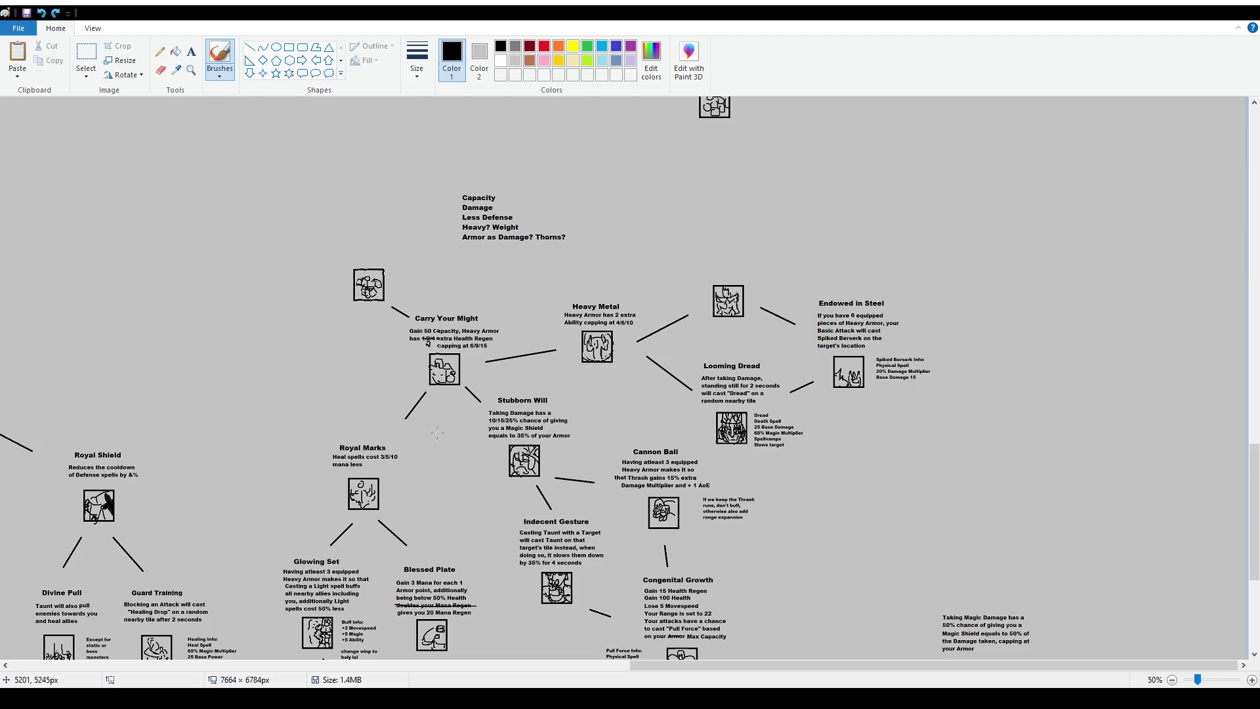
pyautogui.keyDown('ctrl'); pyautogui.scroll(1, 547, 388); pyautogui.keyUp('ctrl')
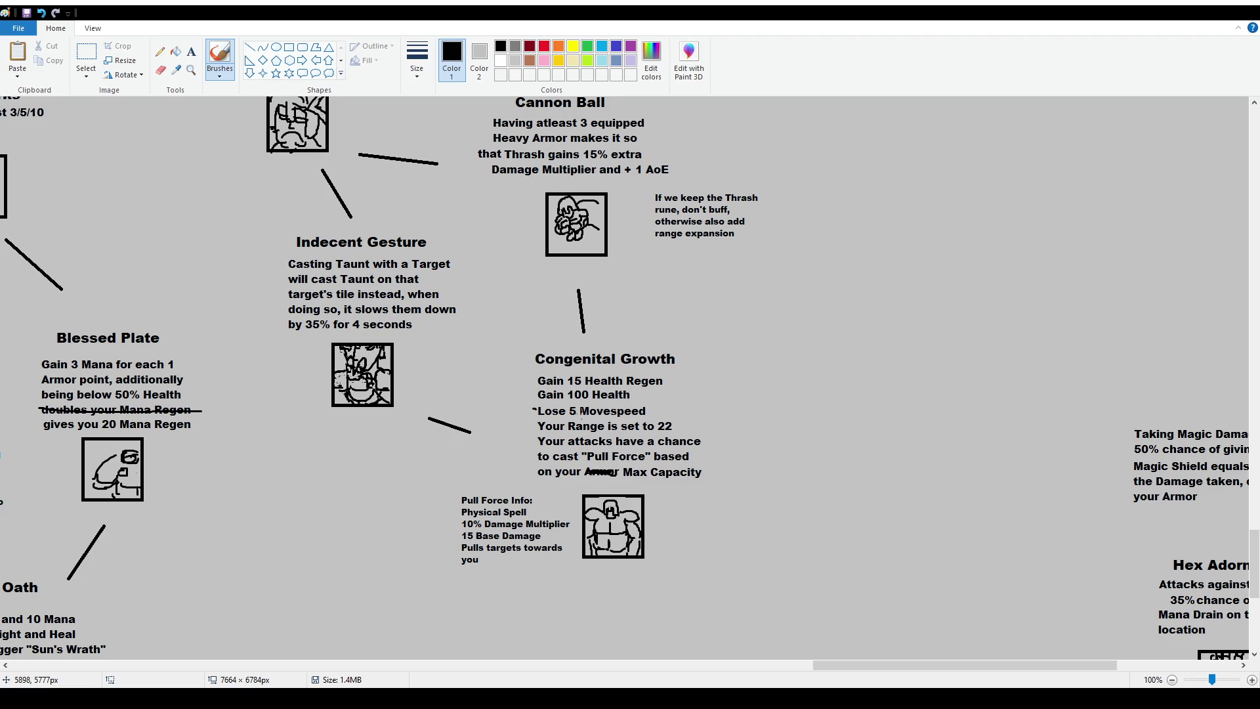
# Strike through Movespeed and delete the scribbled 'ArkSP' note beside it
pyautogui.moveTo(577, 411)
pyautogui.mouseDown()
pyautogui.moveTo(661, 406)
pyautogui.moveTo(687, 420)
pyautogui.moveTo(696, 404)
pyautogui.moveTo(711, 407)
pyautogui.mouseUp()
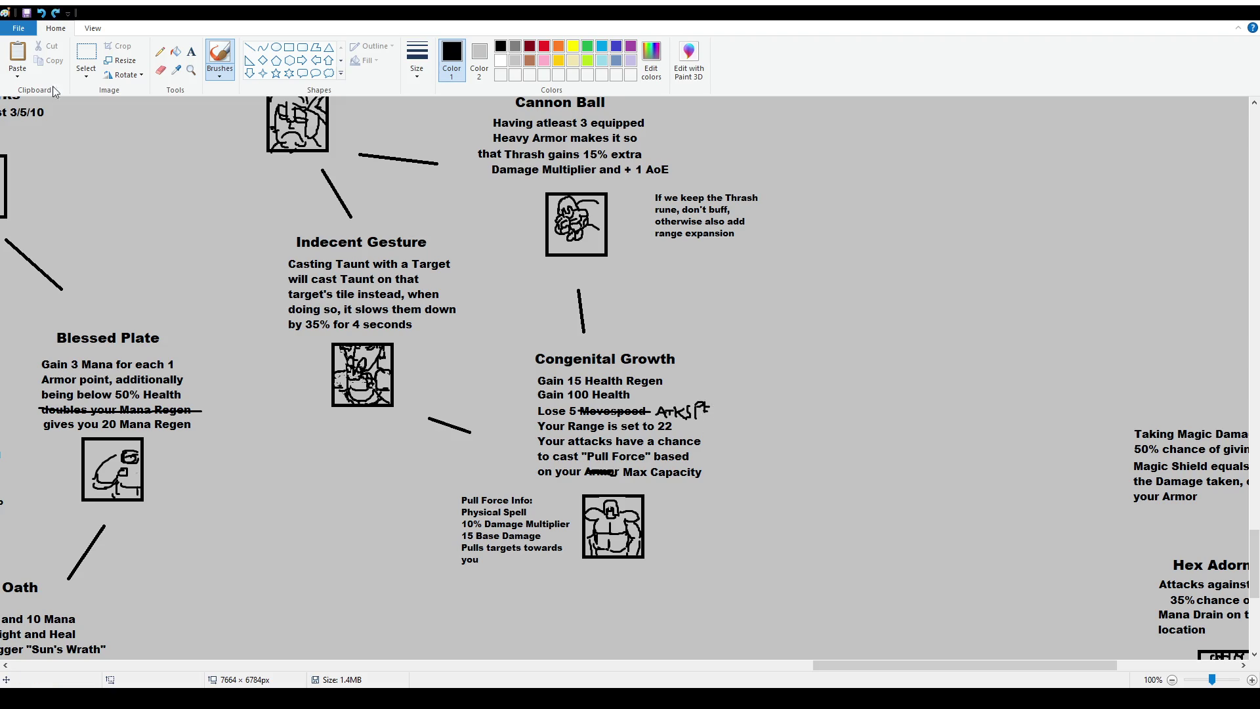
pyautogui.click(84, 58)
pyautogui.moveTo(652, 399); pyautogui.dragTo(726, 422)
pyautogui.press('Delete')
# Type 'Atkspeed' beside the struck-out Movespeed under Congenital Growth
pyautogui.click(191, 51)
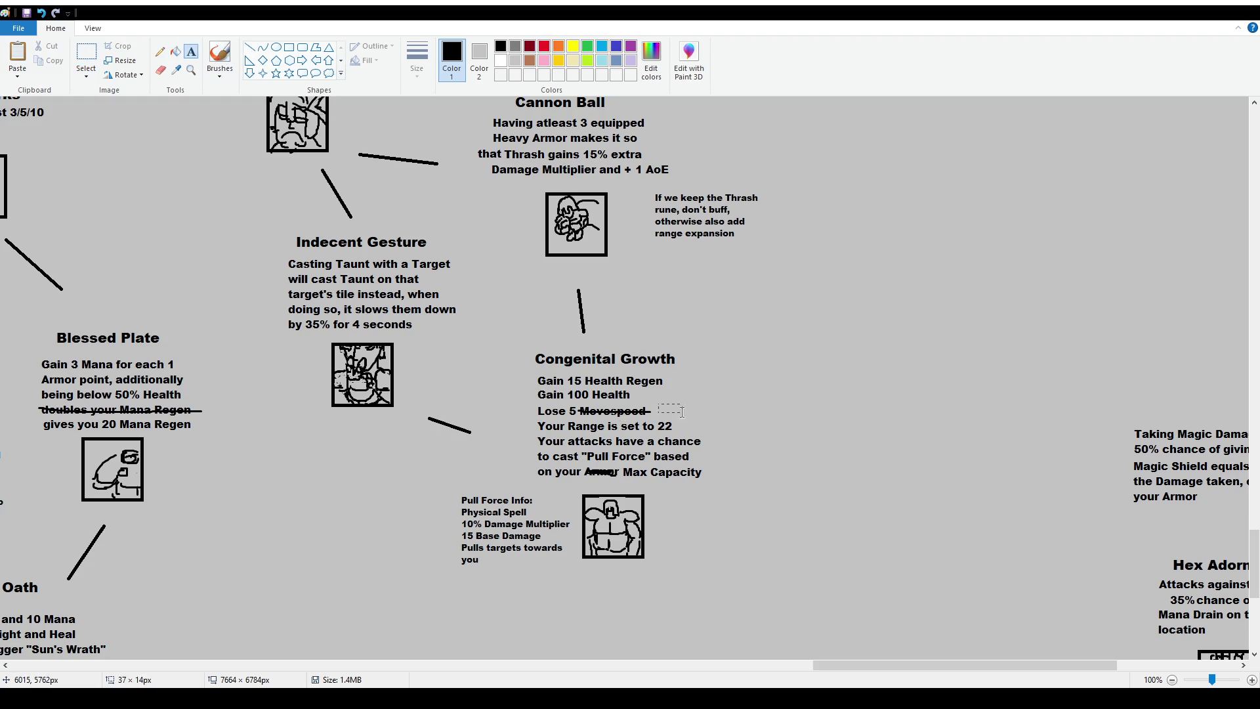
pyautogui.click(657, 403)
pyautogui.write('atkspeed')
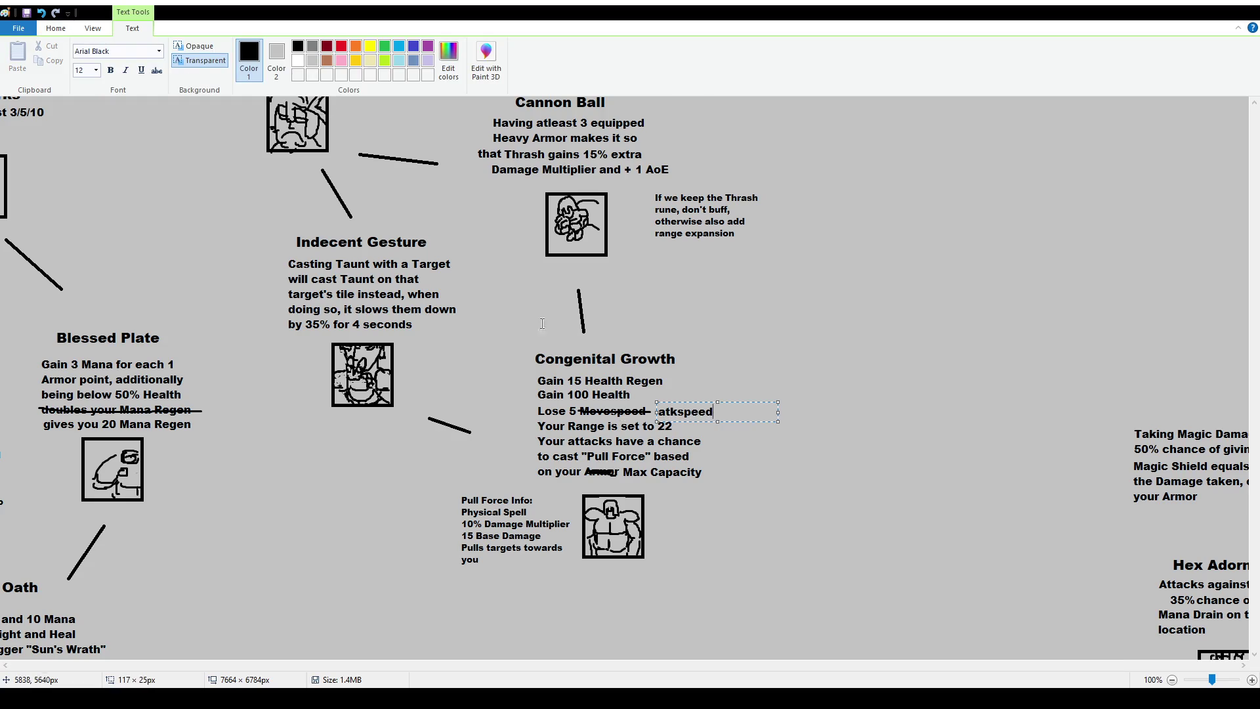
pyautogui.press('BackSpace')
pyautogui.write('A')
pyautogui.click(674, 400)
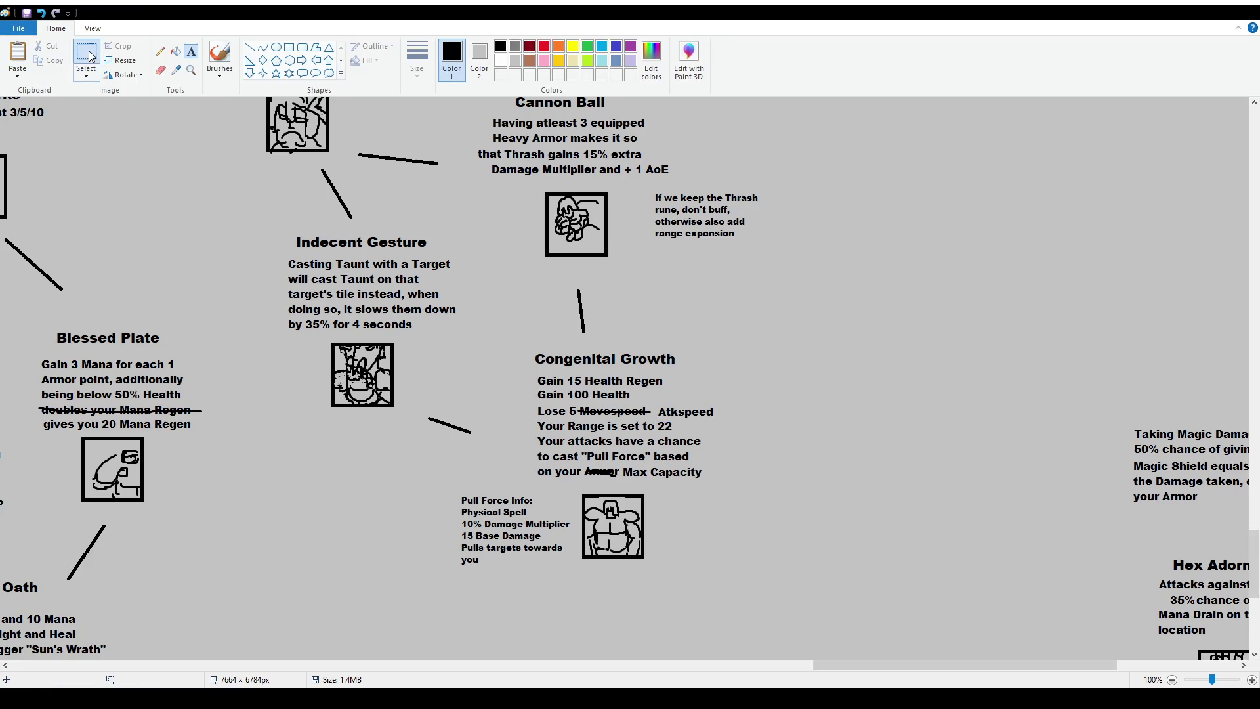
pyautogui.moveTo(655, 402)
pyautogui.mouseDown()
pyautogui.moveTo(734, 419)
pyautogui.moveTo(718, 409)
pyautogui.mouseUp()
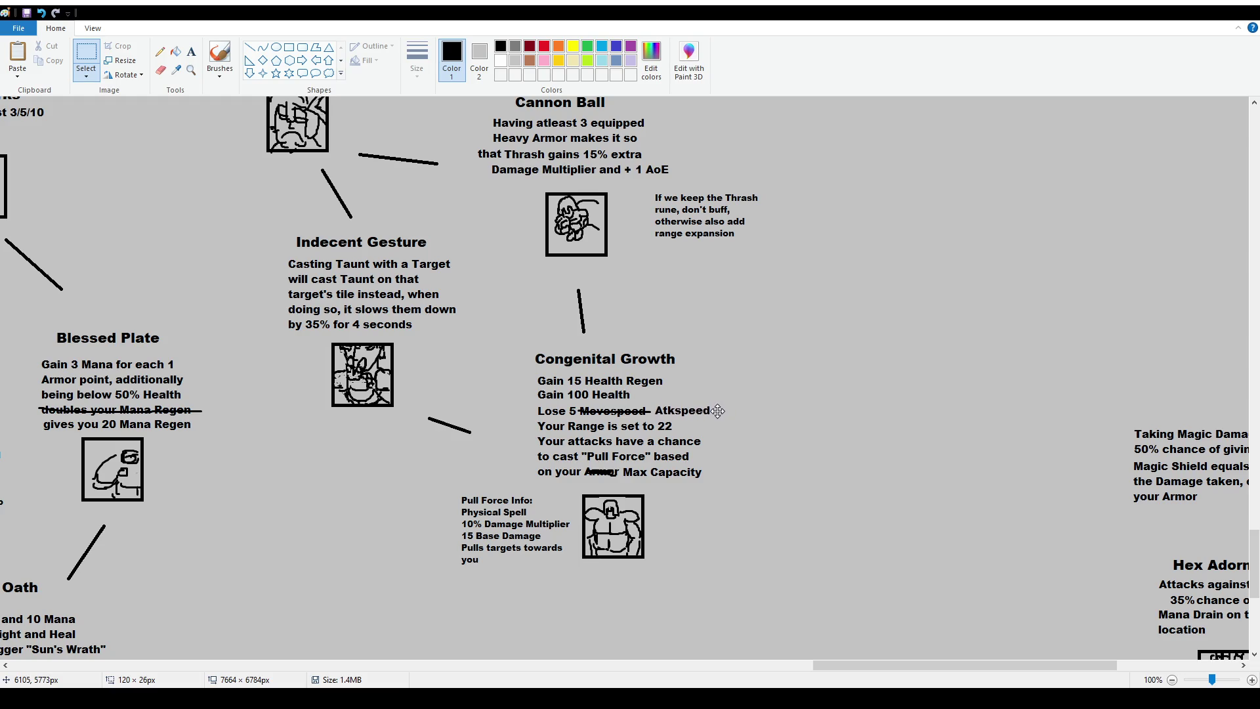
pyautogui.click(817, 459)
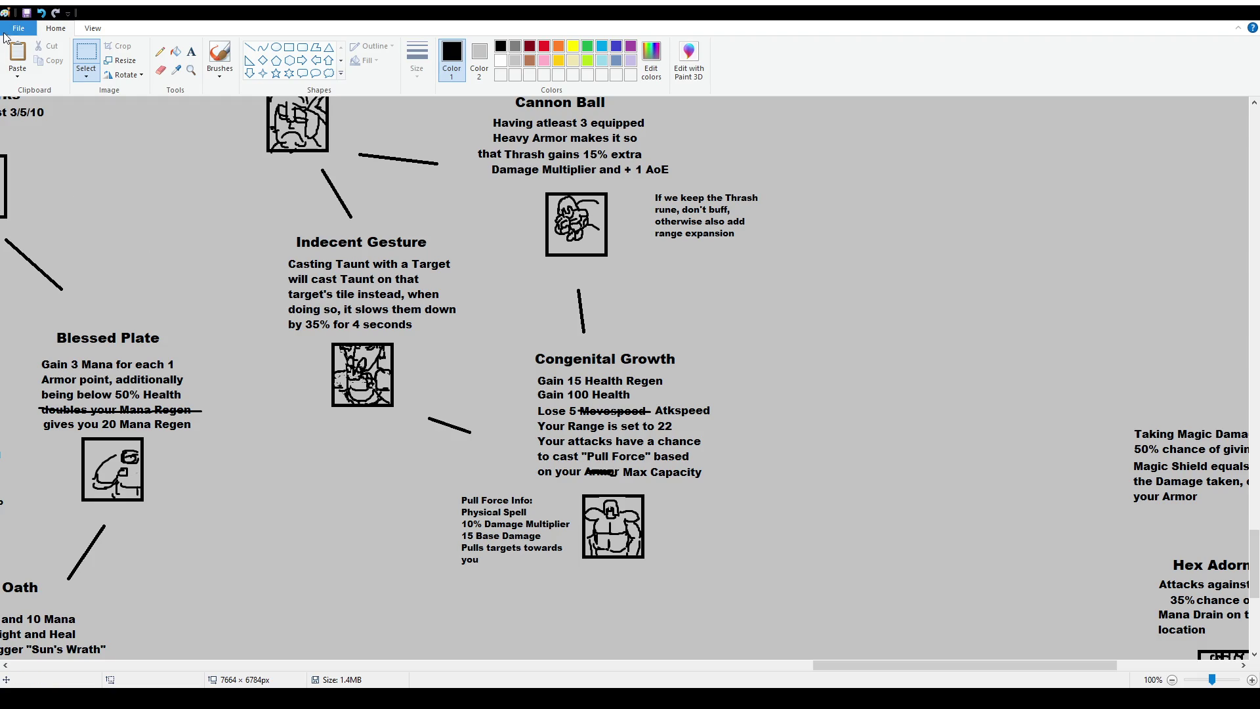
pyautogui.click(219, 58)
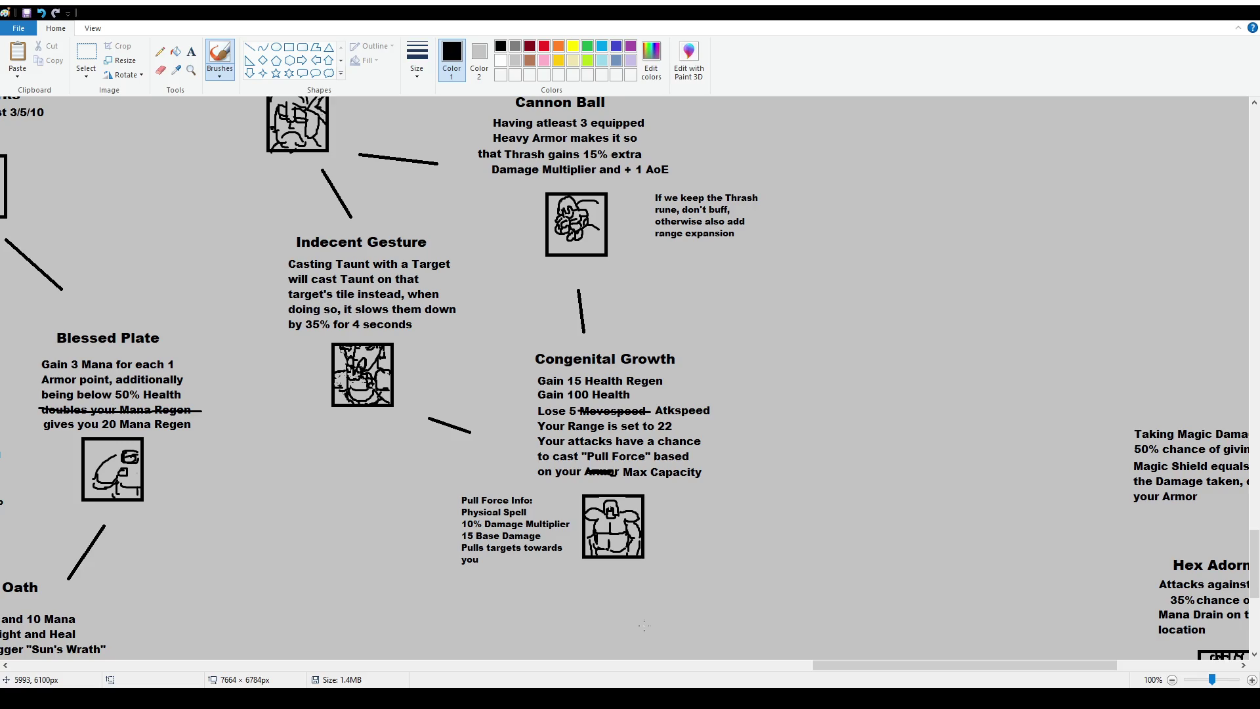
pyautogui.moveTo(488, 523); pyautogui.dragTo(501, 524)
pyautogui.scroll(2, 424, 322)
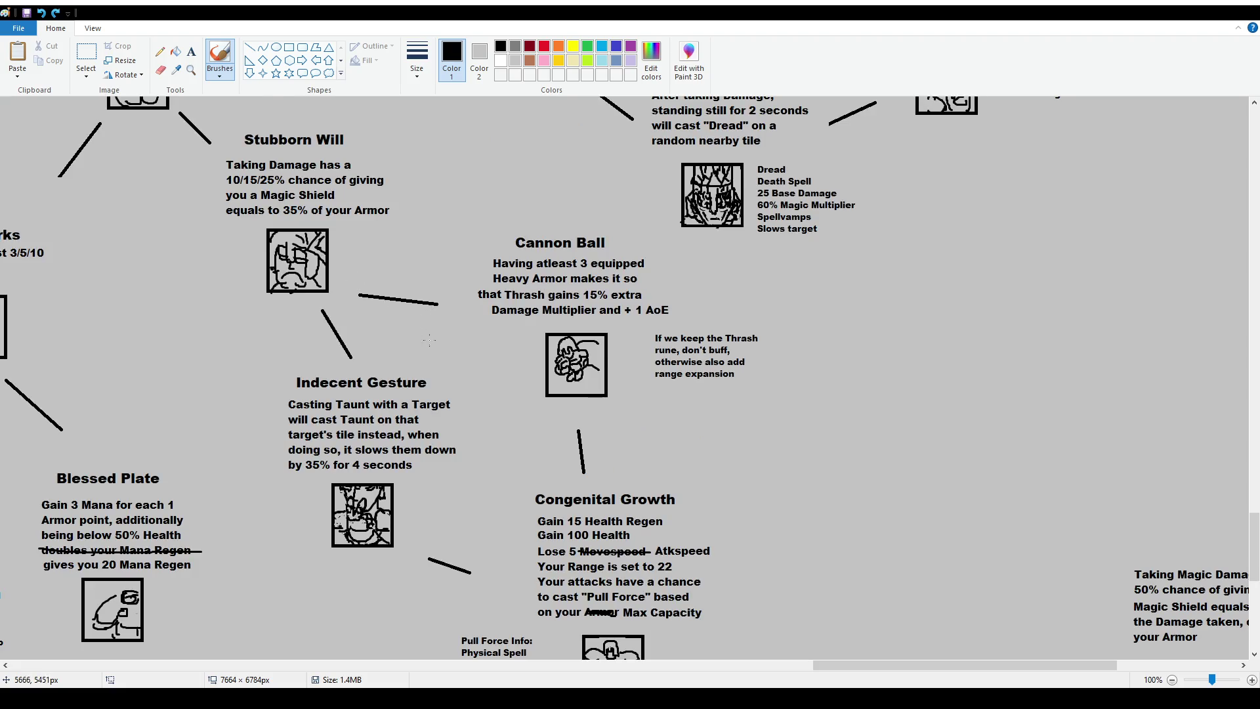
pyautogui.scroll(-2, 429, 340)
pyautogui.moveTo(266, 218)
pyautogui.mouseDown()
pyautogui.moveTo(276, 408)
pyautogui.moveTo(412, 421)
pyautogui.moveTo(472, 346)
pyautogui.moveTo(387, 209)
pyautogui.moveTo(266, 216)
pyautogui.mouseUp()
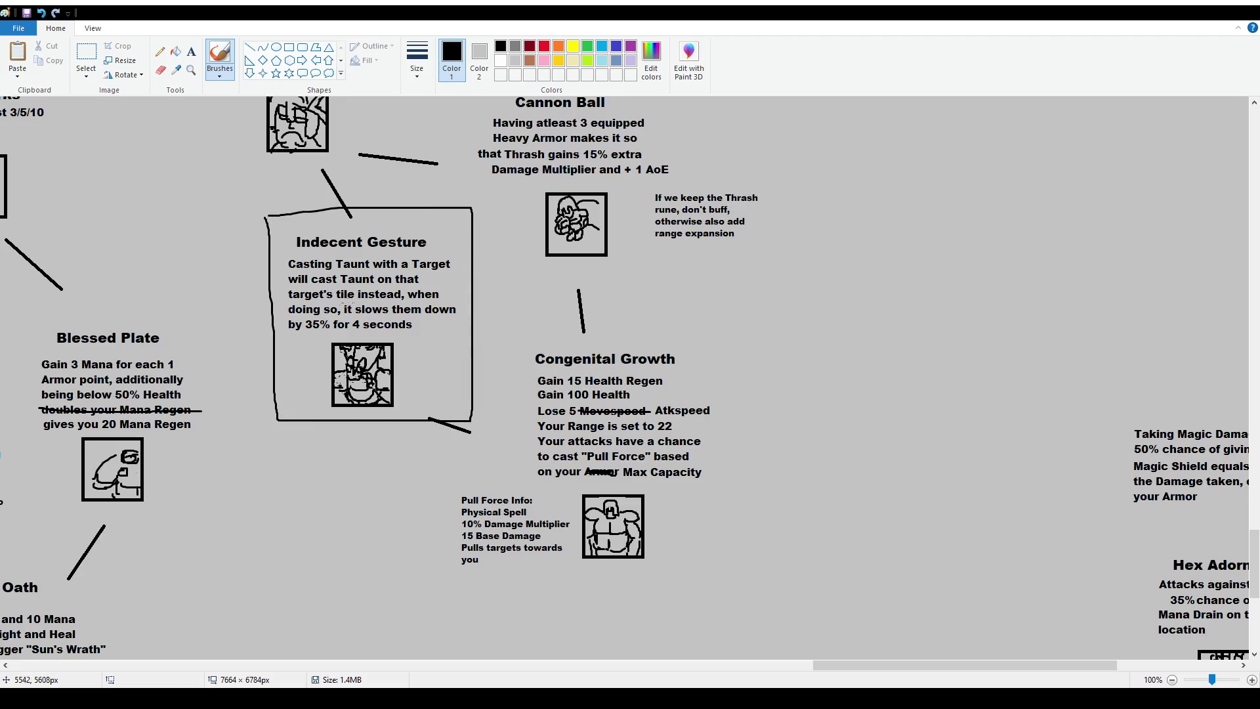
pyautogui.scroll(2, 458, 382)
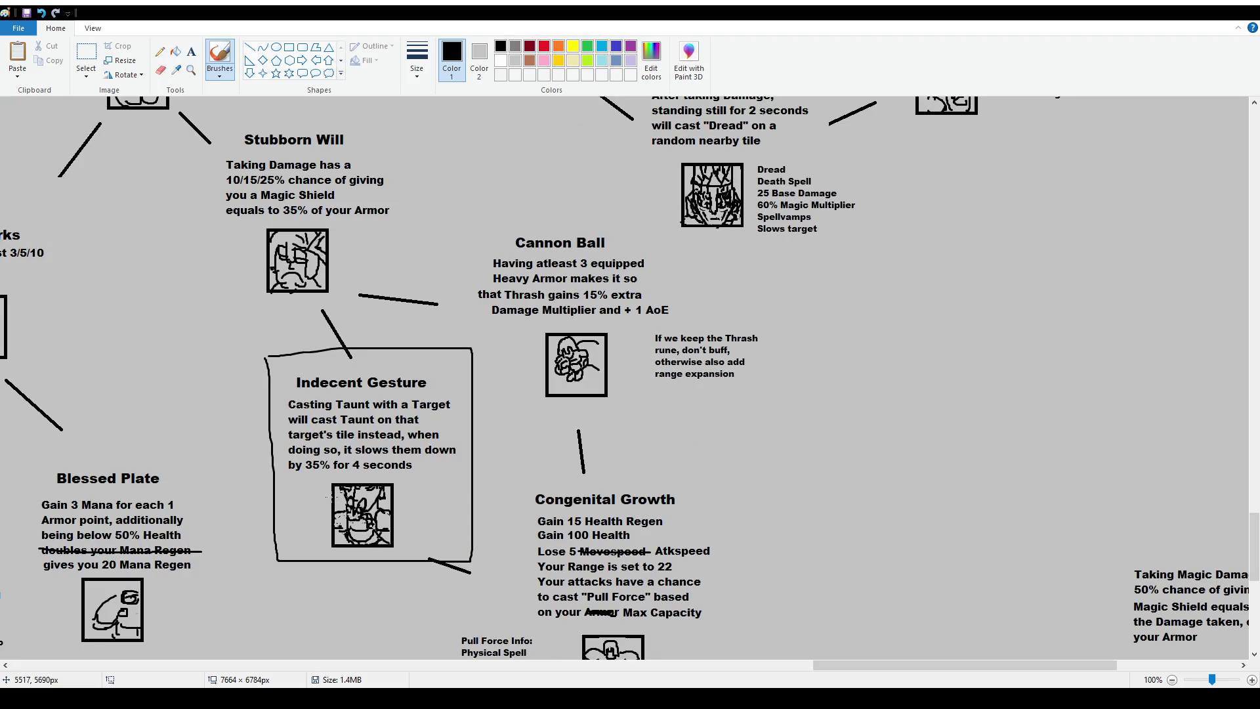
pyautogui.hotkey('ctrl', 'z')
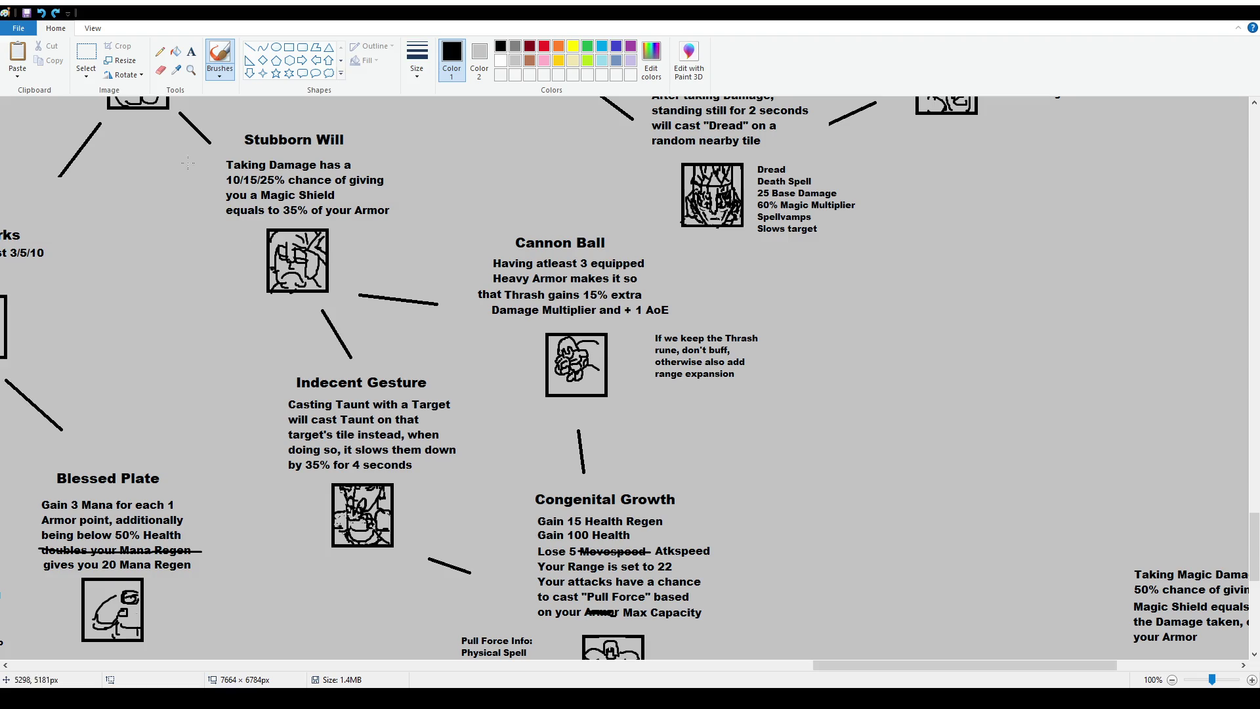
pyautogui.click(86, 57)
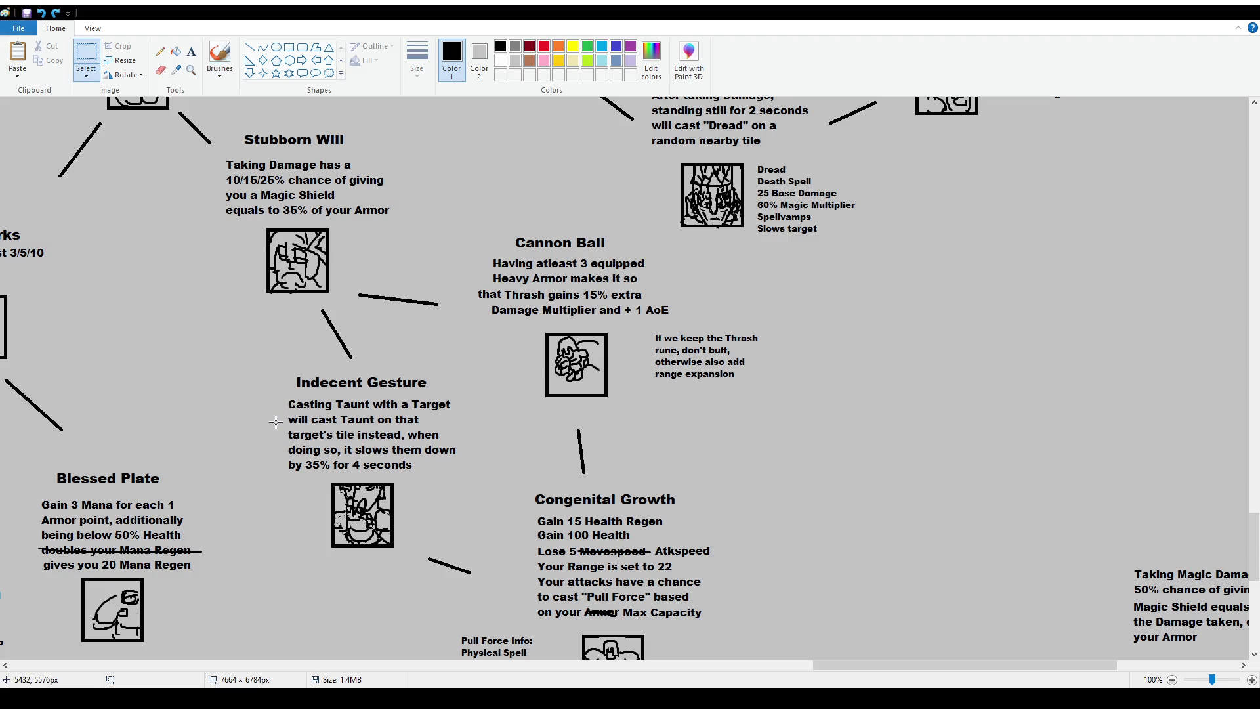
# Delete the 'Casting Taunt...' description under Indecent Gesture
pyautogui.moveTo(275, 398)
pyautogui.mouseDown()
pyautogui.moveTo(516, 471)
pyautogui.moveTo(488, 475)
pyautogui.mouseUp()
pyautogui.press('Delete')
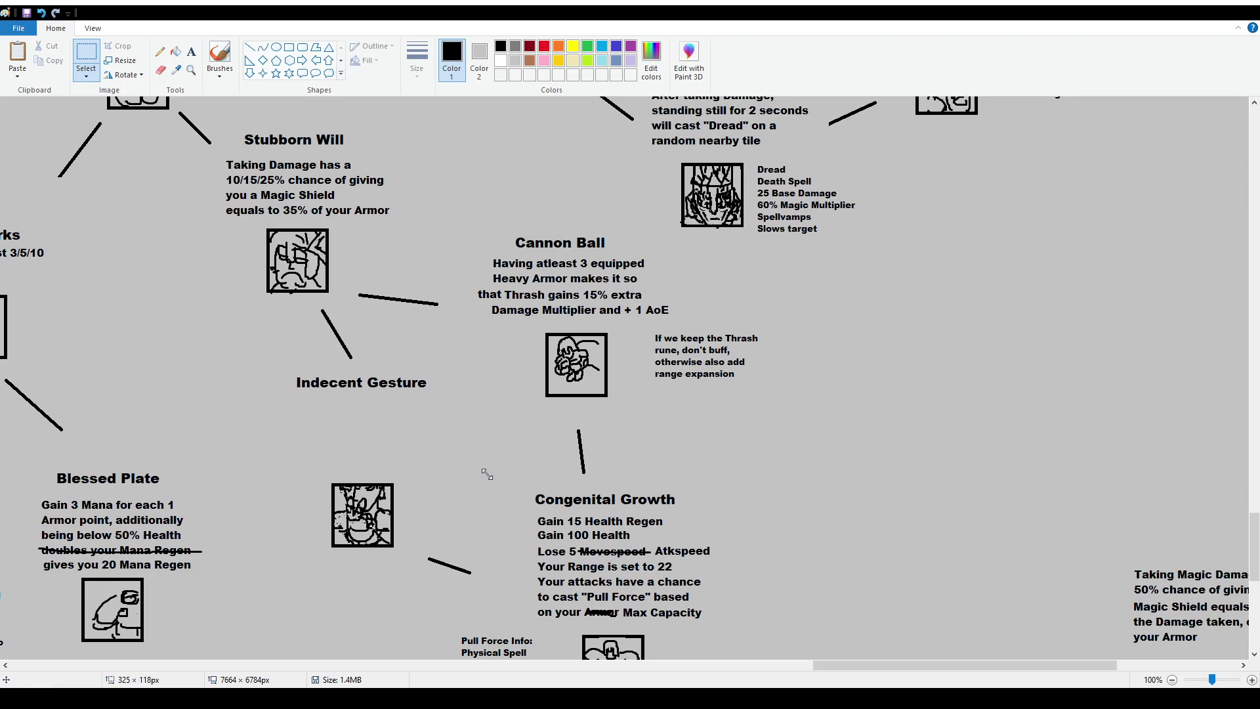
pyautogui.click(191, 51)
# Type 'Taunt now also slows down targets by 35%' in a narrowed text box where the description was
pyautogui.moveTo(280, 411); pyautogui.dragTo(487, 473)
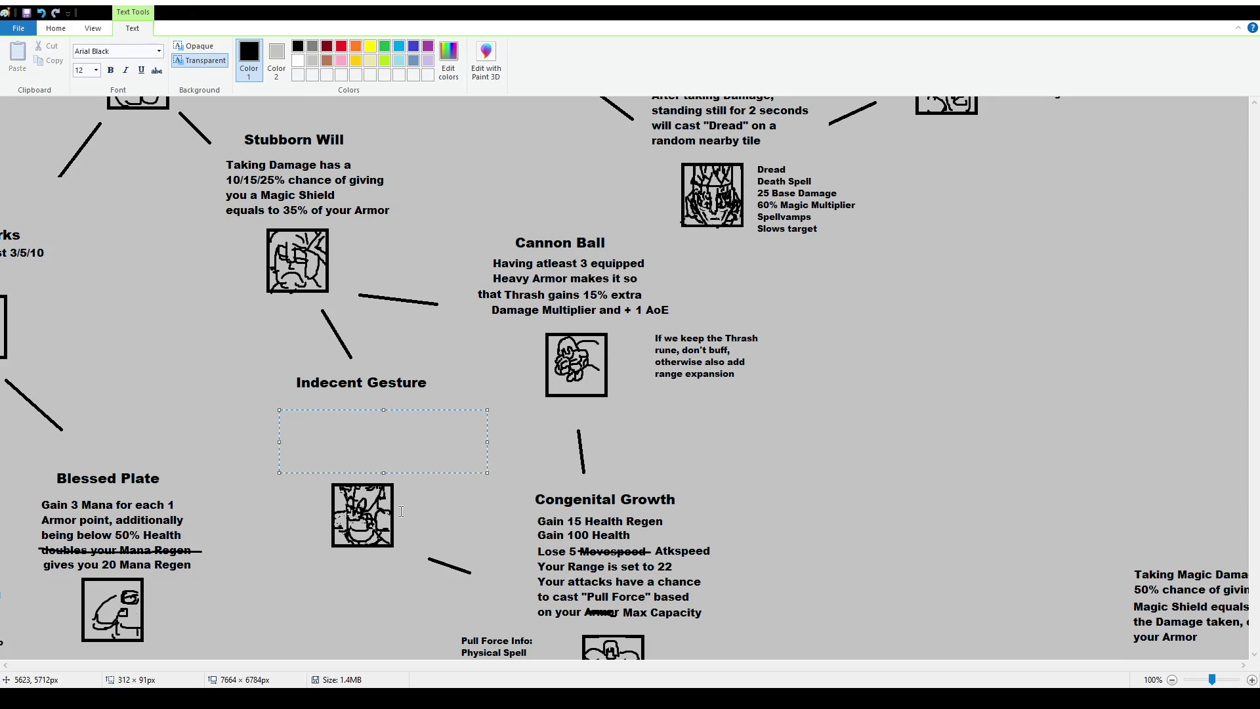
pyautogui.write('Taunts')
pyautogui.press('BackSpace')
pyautogui.write('now also slo')
pyautogui.write('ws down targets')
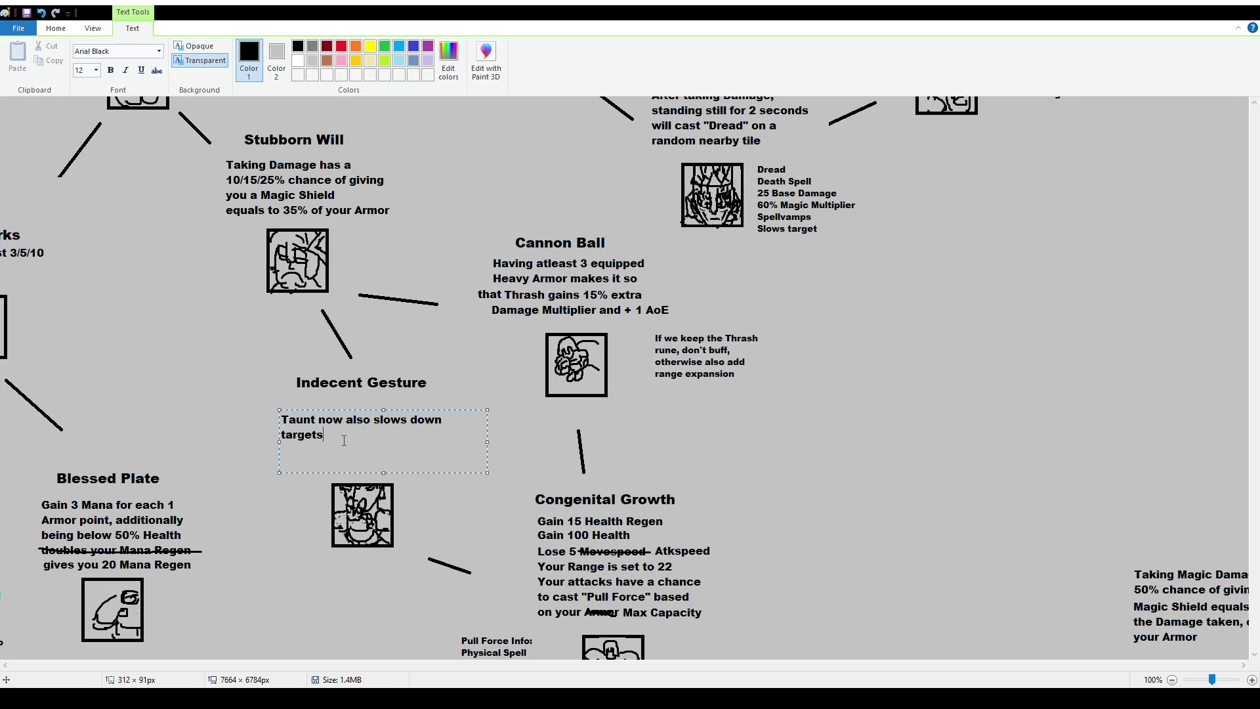
pyautogui.moveTo(484, 441); pyautogui.dragTo(448, 441)
pyautogui.moveTo(412, 410); pyautogui.dragTo(422, 409)
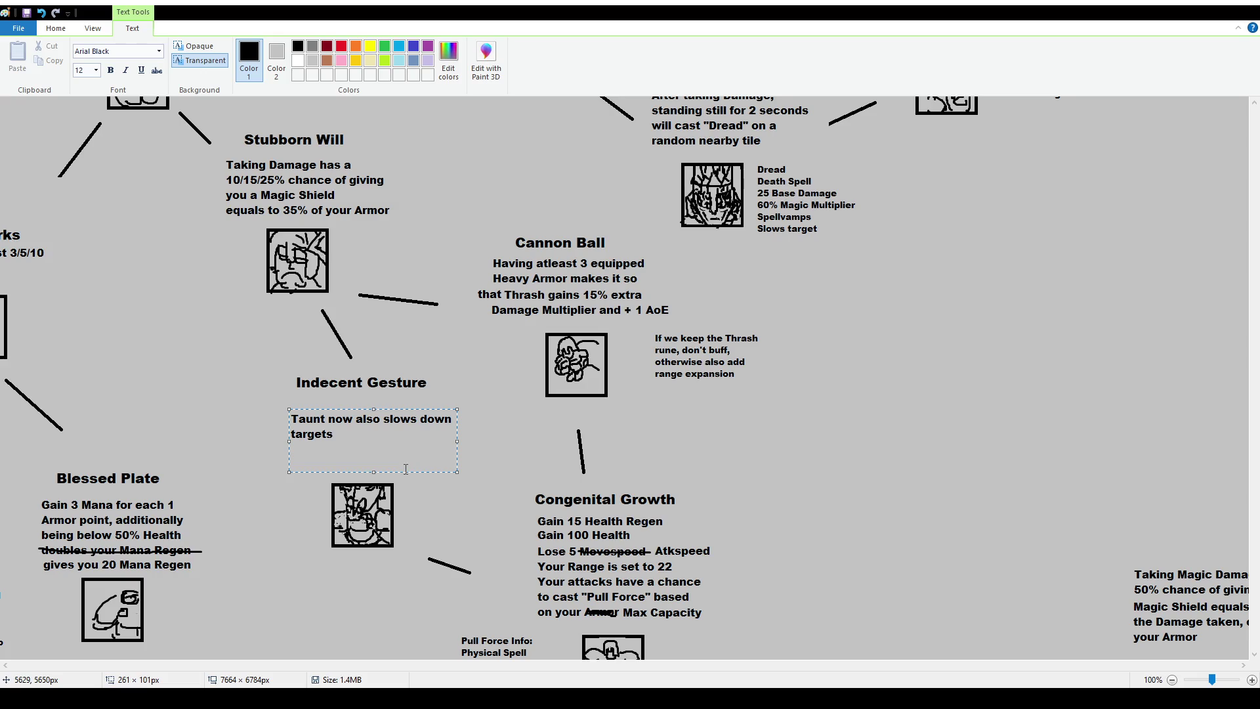
pyautogui.write('by ')
pyautogui.write('35%')
pyautogui.press('BackSpace')
pyautogui.press('BackSpace')
pyautogui.press('BackSpace')
pyautogui.write('25%')
pyautogui.press('BackSpace')
pyautogui.click(360, 435)
pyautogui.press('BackSpace')
pyautogui.write('3')
# Commit the 35% slow note and move the Indecent Gesture title and note down toward its icon
pyautogui.click(287, 425)
pyautogui.click(86, 59)
pyautogui.moveTo(283, 372)
pyautogui.mouseDown()
pyautogui.moveTo(450, 393)
pyautogui.moveTo(433, 400)
pyautogui.mouseUp()
pyautogui.click(303, 410)
pyautogui.moveTo(269, 384)
pyautogui.mouseDown()
pyautogui.moveTo(485, 442)
pyautogui.moveTo(466, 464)
pyautogui.mouseUp()
pyautogui.click(436, 344)
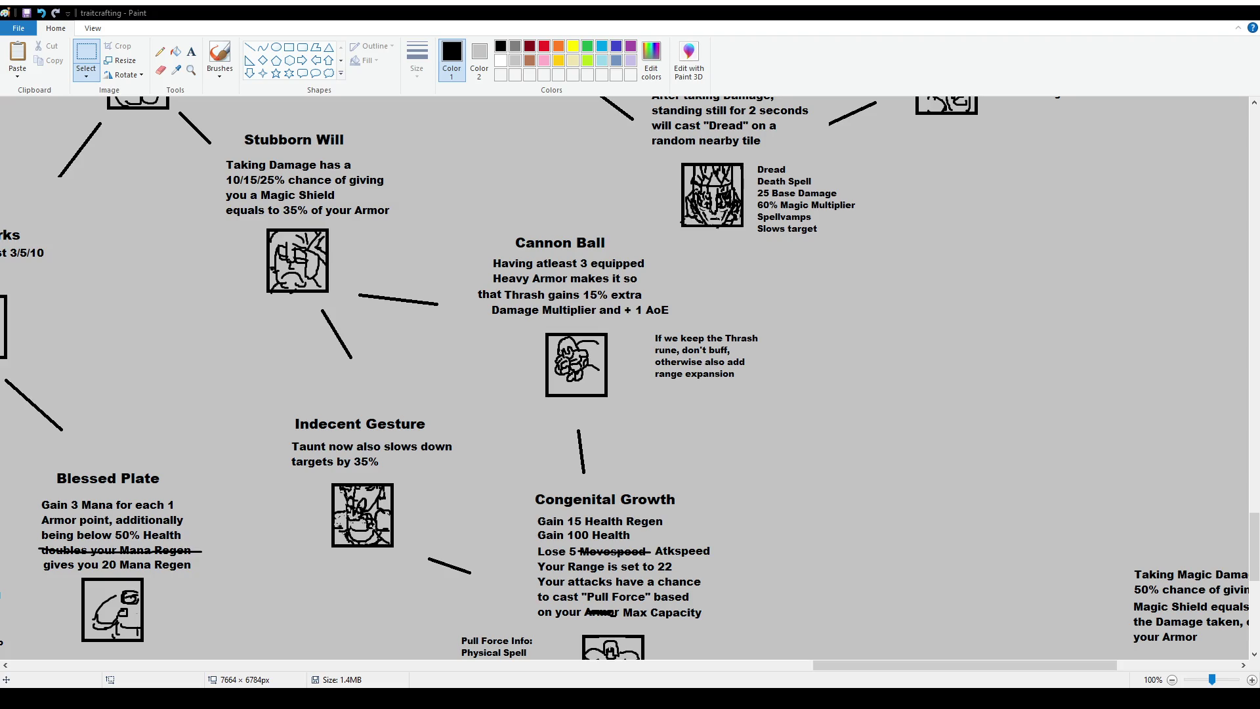
pyautogui.scroll(-2, 623, 377)
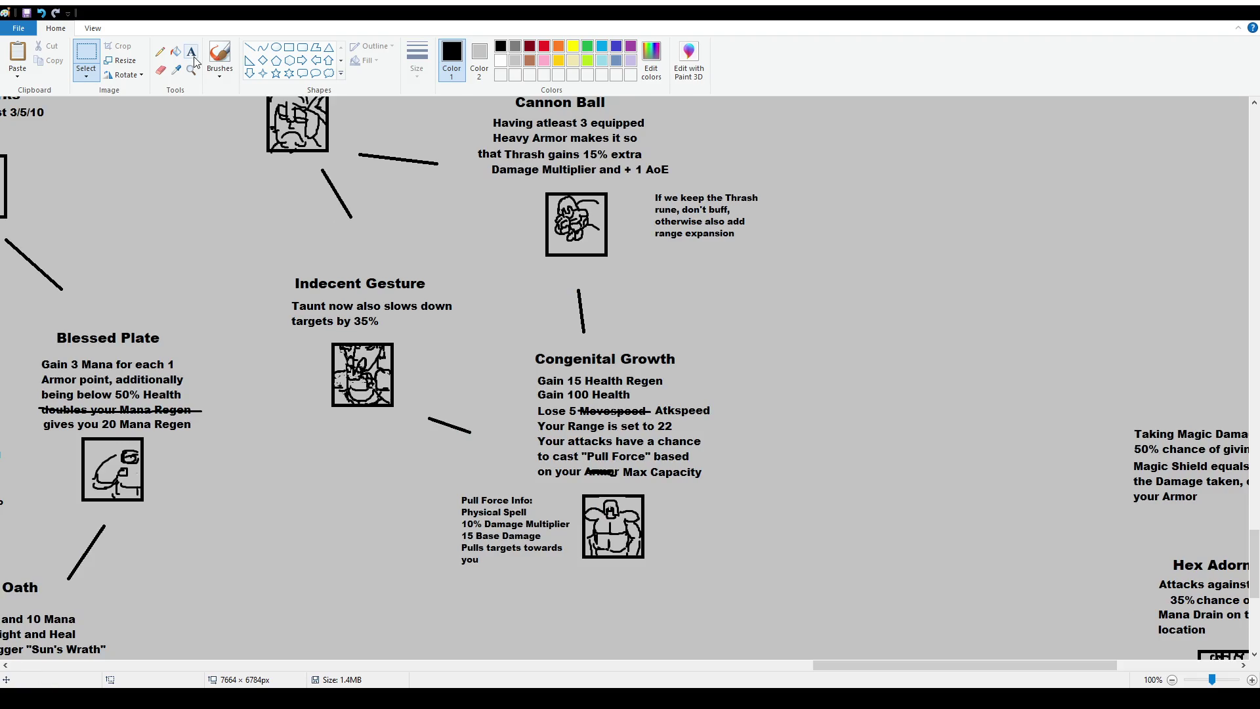
pyautogui.click(219, 58)
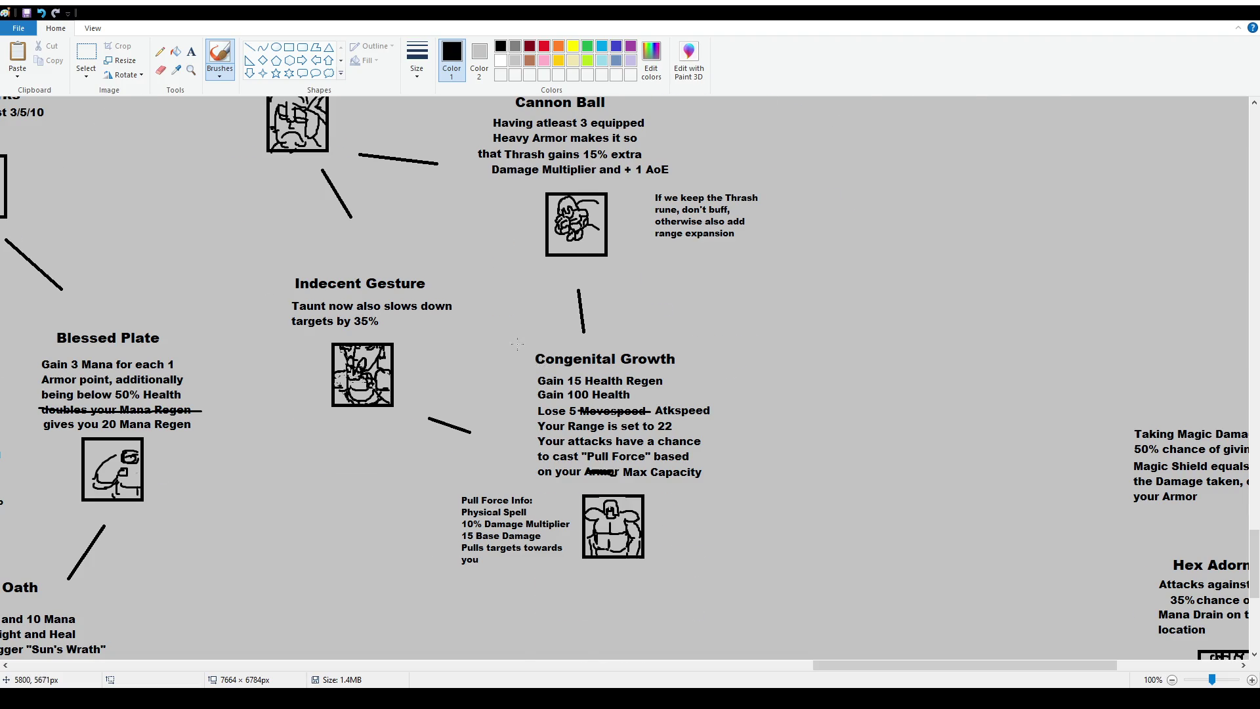
pyautogui.scroll(2, 518, 344)
pyautogui.scroll(3, 473, 361)
pyautogui.scroll(-3, 440, 380)
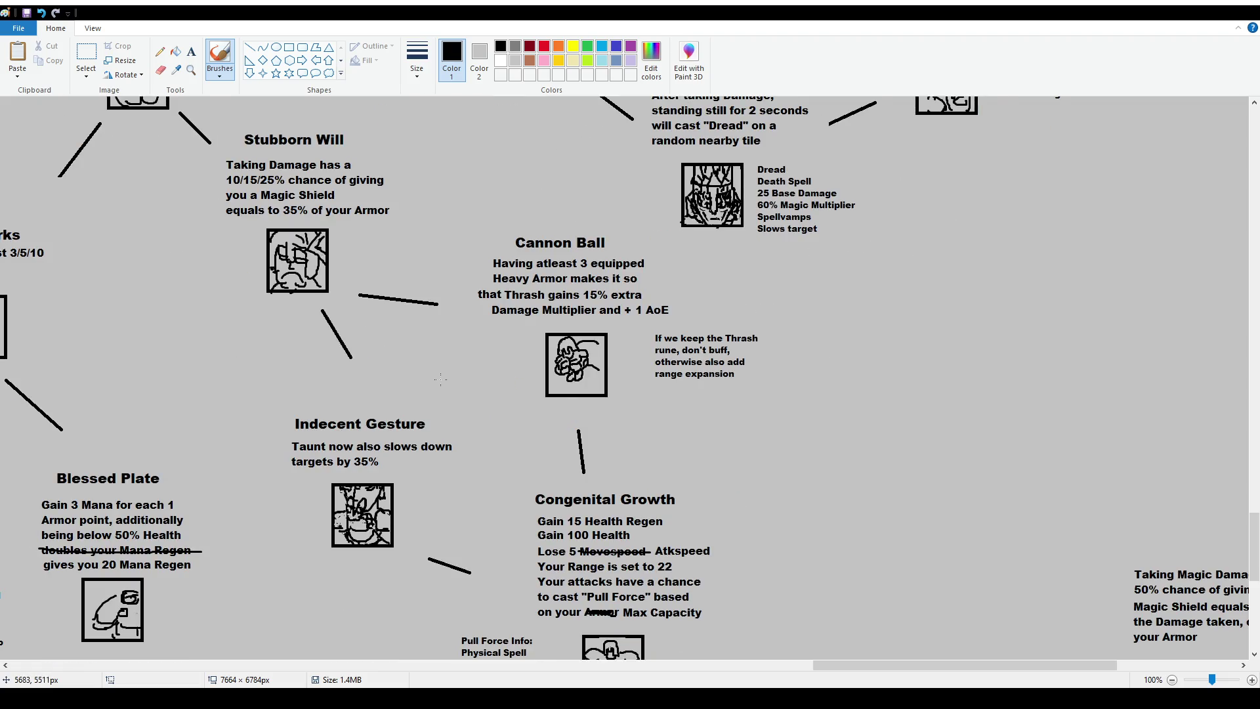
pyautogui.scroll(-2, 315, 250)
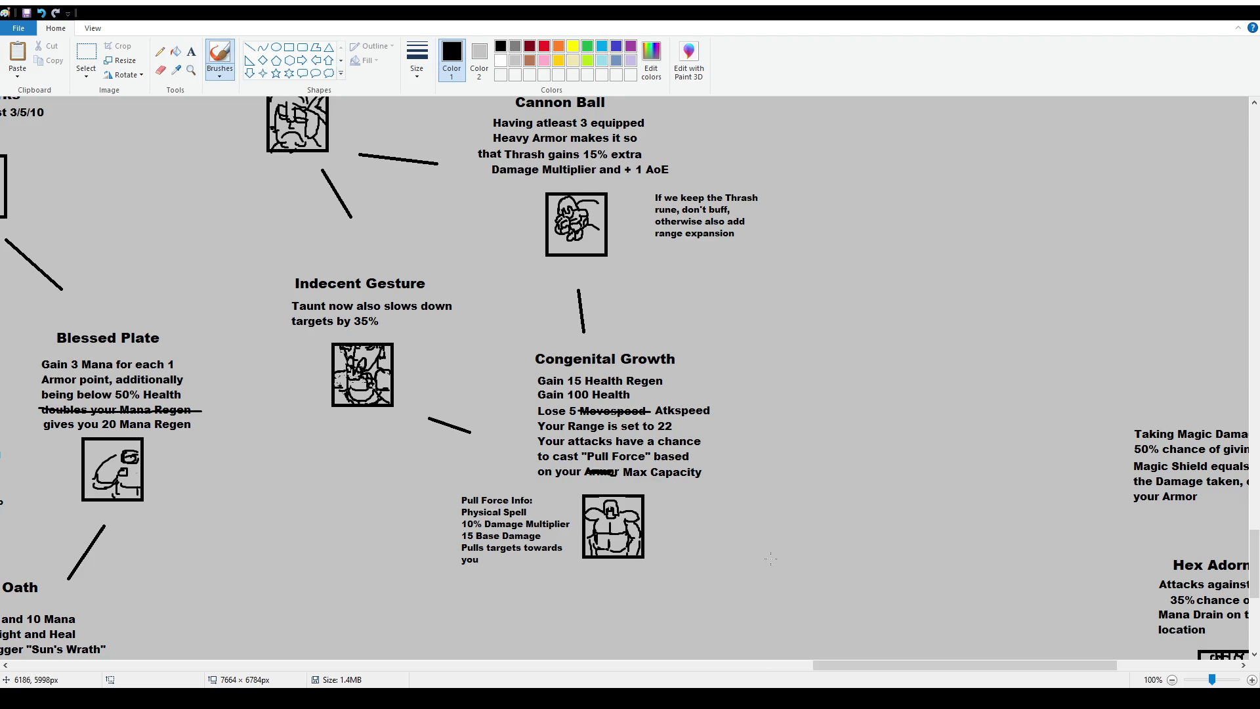
pyautogui.moveTo(755, 524)
pyautogui.mouseDown()
pyautogui.moveTo(871, 512)
pyautogui.moveTo(784, 543)
pyautogui.moveTo(801, 556)
pyautogui.mouseUp()
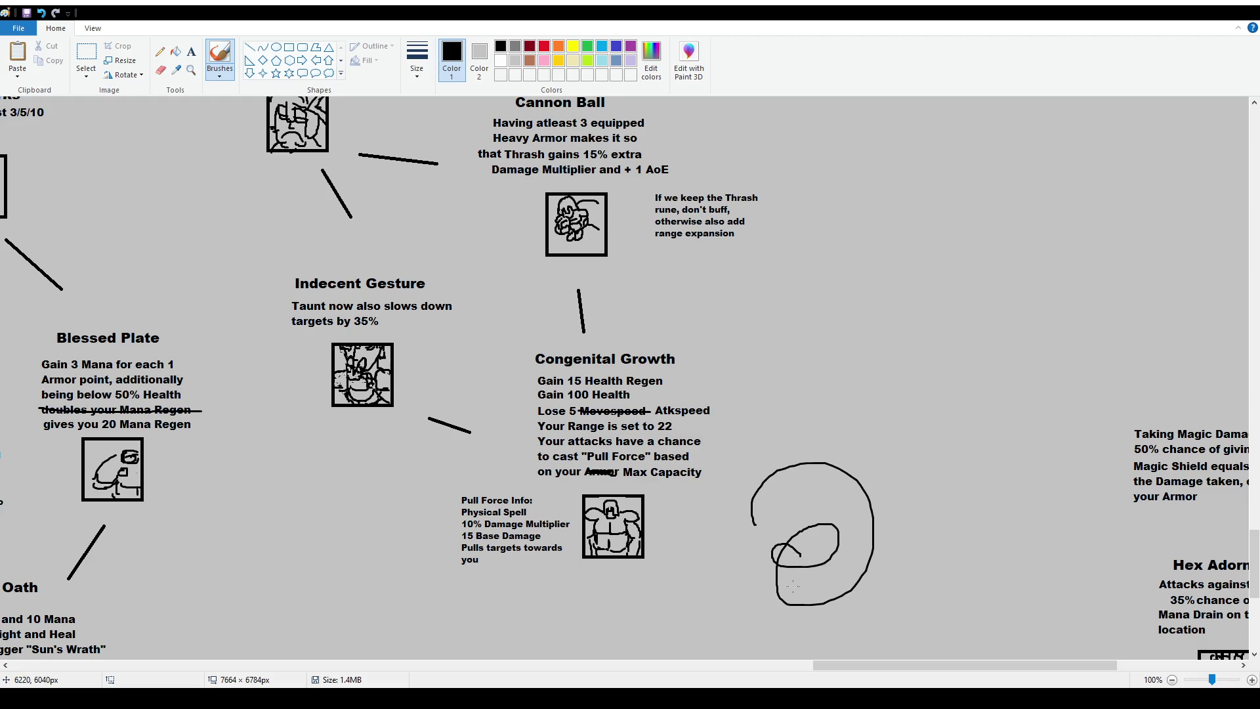
pyautogui.hotkey('ctrl', 'z')
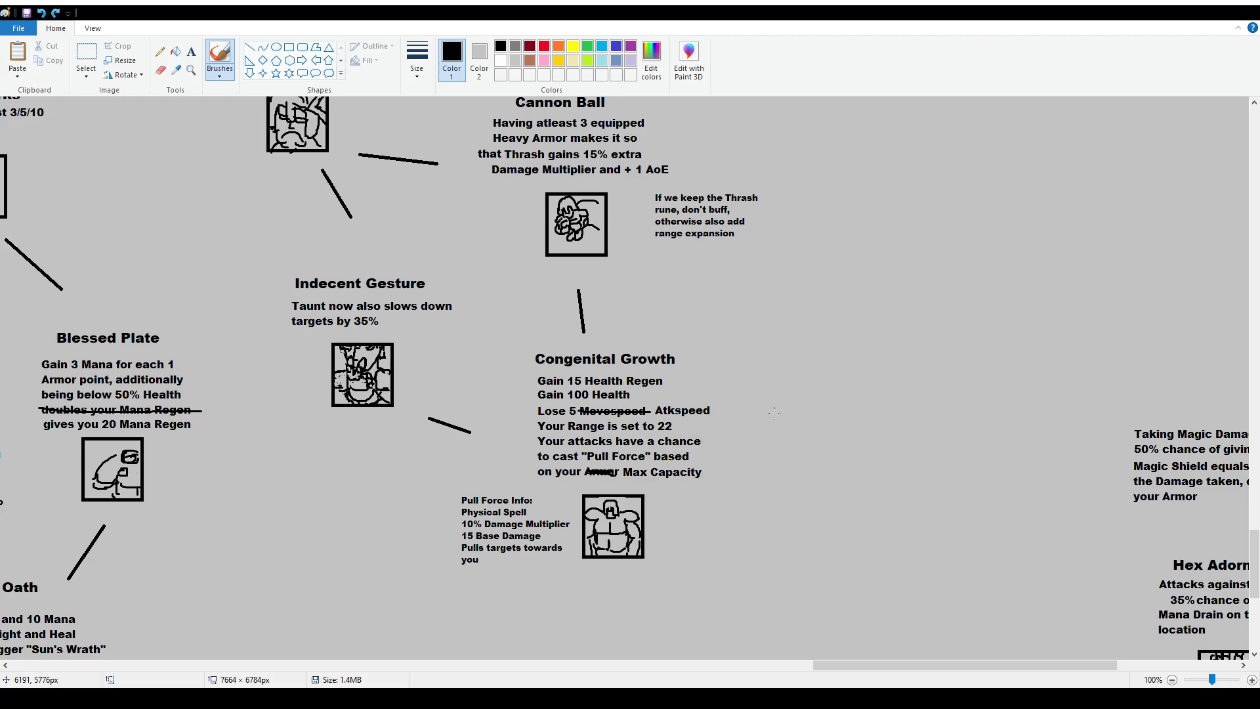
pyautogui.moveTo(779, 437)
pyautogui.mouseDown()
pyautogui.moveTo(904, 482)
pyautogui.moveTo(853, 571)
pyautogui.moveTo(798, 541)
pyautogui.mouseUp()
pyautogui.hotkey('ctrl', 'z')
pyautogui.moveTo(819, 416)
pyautogui.mouseDown()
pyautogui.moveTo(903, 518)
pyautogui.moveTo(766, 492)
pyautogui.moveTo(788, 480)
pyautogui.mouseUp()
pyautogui.hotkey('ctrl', 'z')
pyautogui.moveTo(534, 381); pyautogui.dragTo(679, 380)
pyautogui.hotkey('ctrl', 'z')
# Make a trial rectangular selection around Heavy Metal, then dismiss it
pyautogui.scroll(2, 688, 466)
pyautogui.scroll(3, 591, 453)
pyautogui.scroll(-3, 499, 440)
pyautogui.click(86, 53)
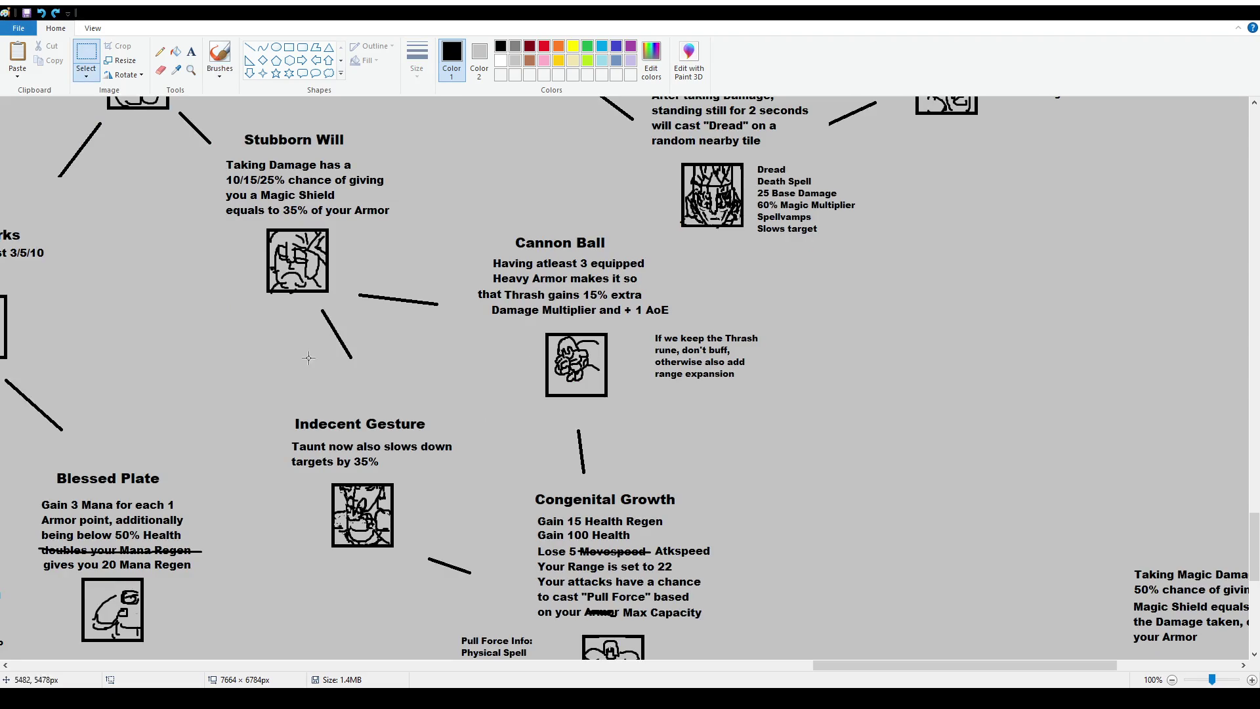
pyautogui.keyDown('ctrl'); pyautogui.scroll(-1, 558, 368); pyautogui.keyUp('ctrl')
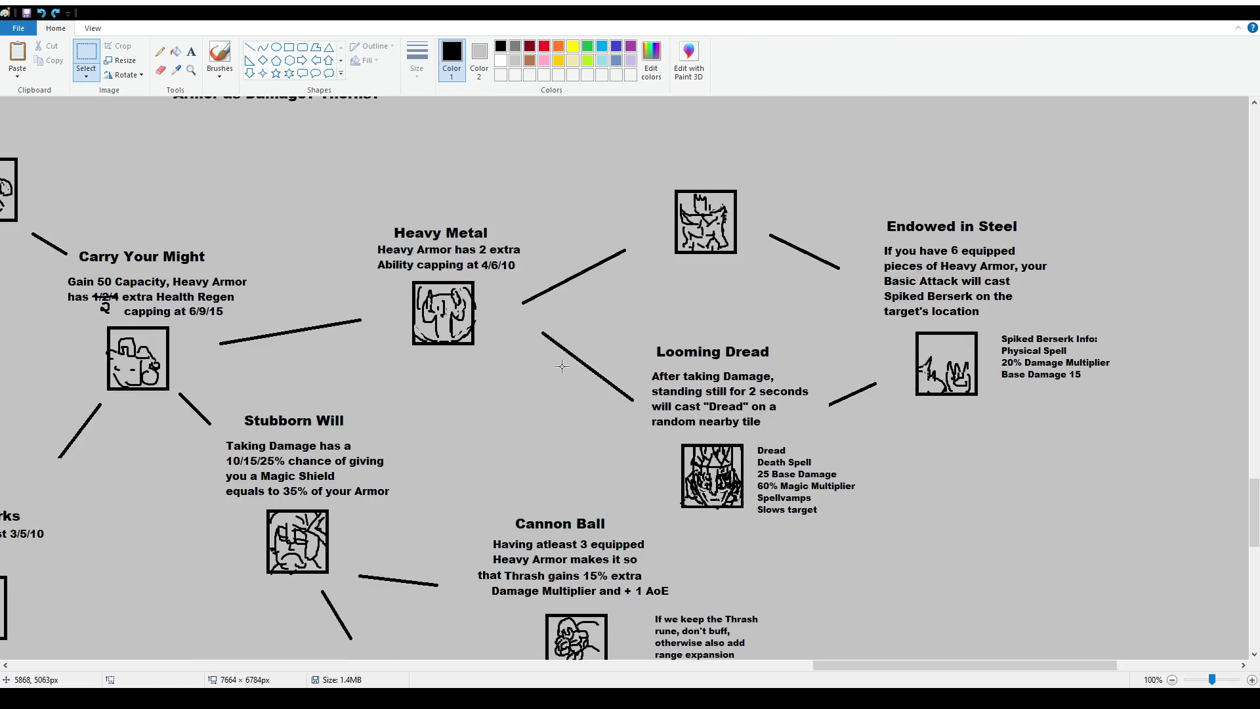
pyautogui.keyDown('ctrl'); pyautogui.scroll(-1, 547, 368); pyautogui.keyUp('ctrl')
pyautogui.keyDown('ctrl'); pyautogui.scroll(1, 636, 336); pyautogui.keyUp('ctrl')
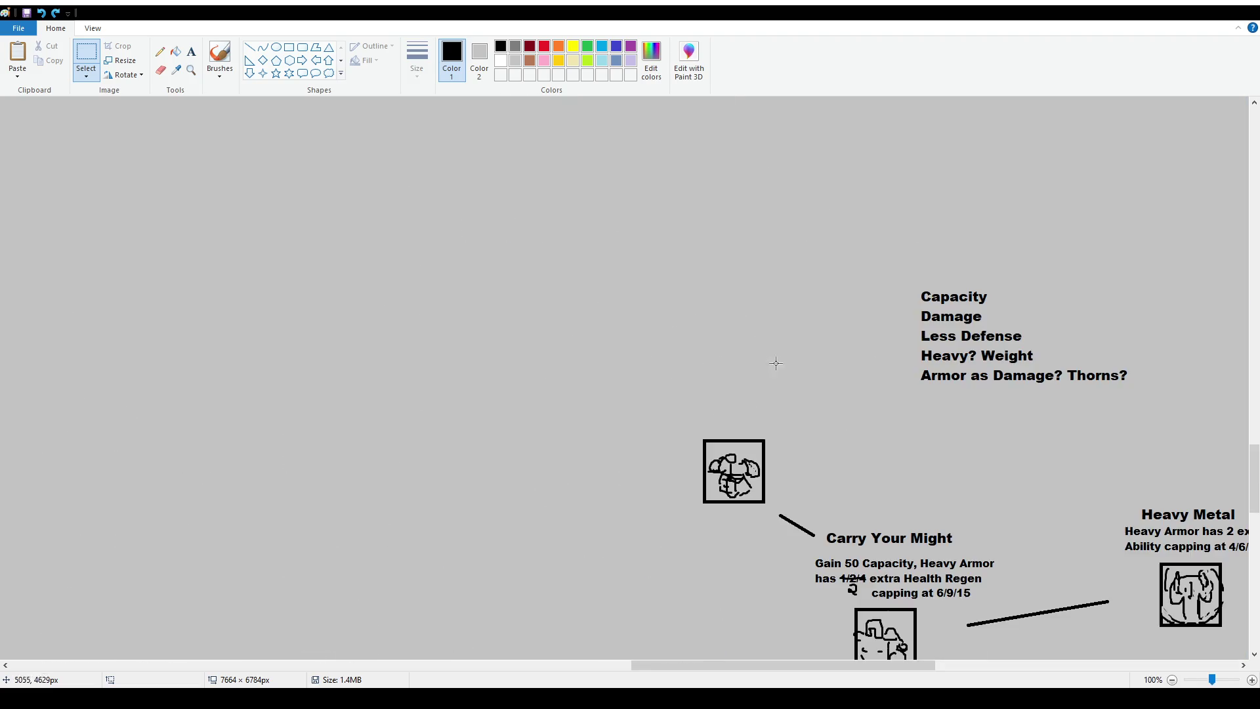
pyautogui.scroll(-2, 971, 545)
pyautogui.hscroll(10, 643, 682)
pyautogui.scroll(-2, 644, 683)
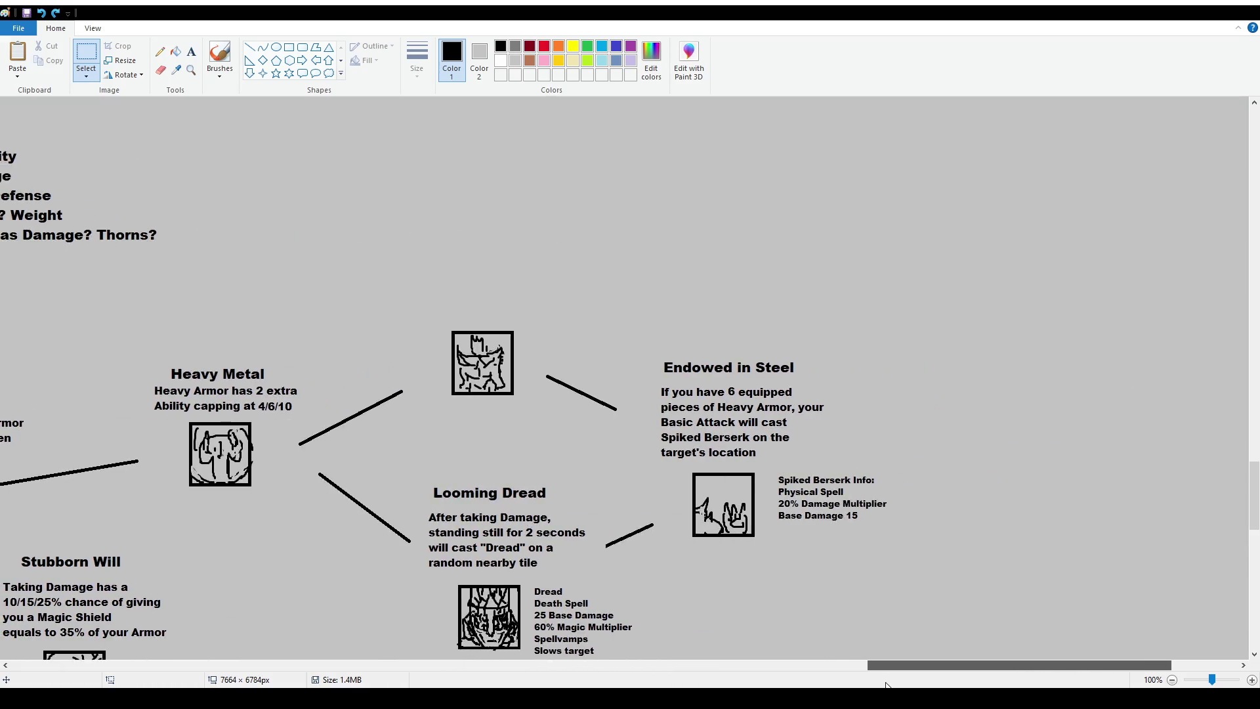
pyautogui.moveTo(174, 168)
pyautogui.mouseDown()
pyautogui.moveTo(877, 509)
pyautogui.moveTo(971, 515)
pyautogui.mouseUp()
pyautogui.click(932, 581)
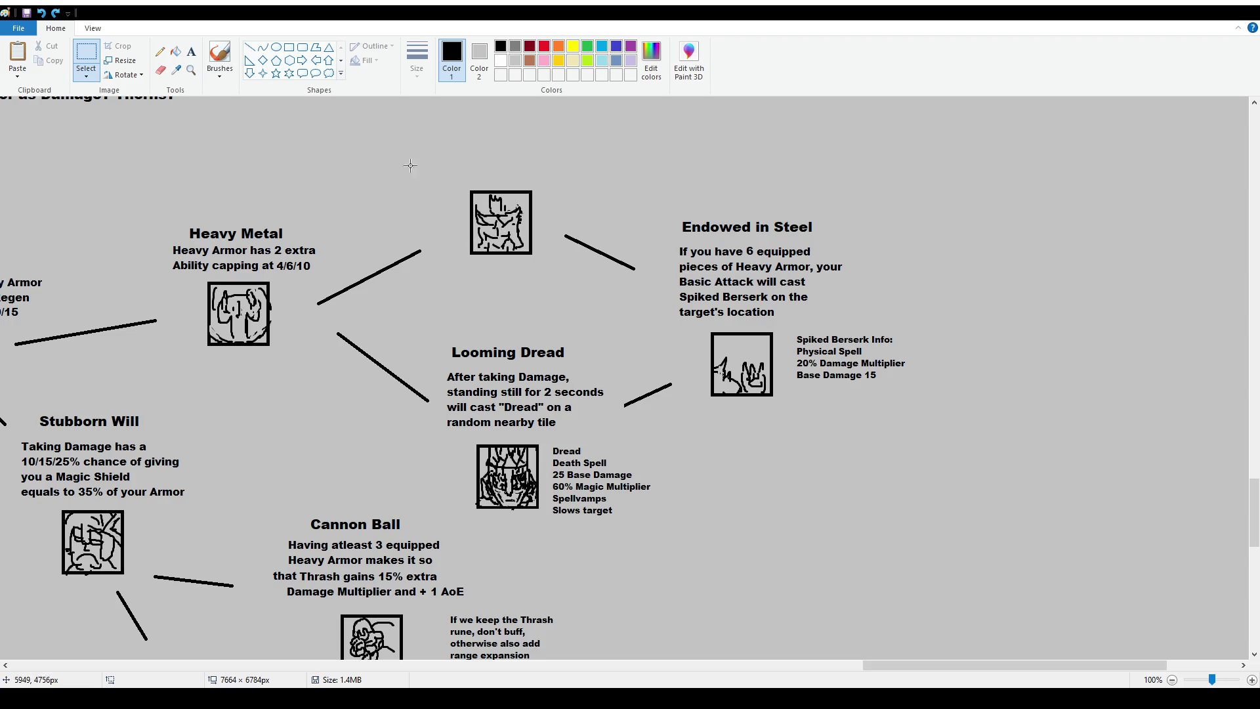
# Draw a rectangular selection around the Spiked Berserk info text beside its icon
pyautogui.scroll(2, 442, 160)
pyautogui.moveTo(411, 196); pyautogui.dragTo(587, 412)
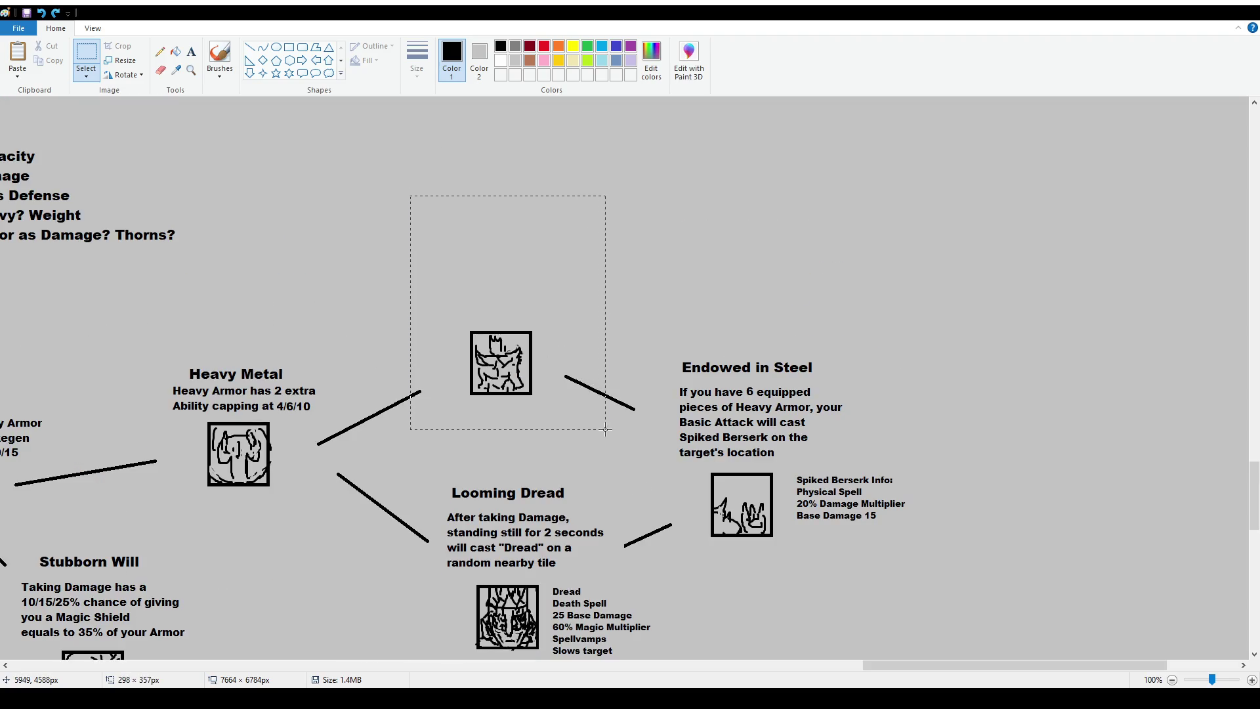
pyautogui.click(870, 412)
pyautogui.scroll(-2, 847, 381)
pyautogui.moveTo(795, 322); pyautogui.dragTo(947, 405)
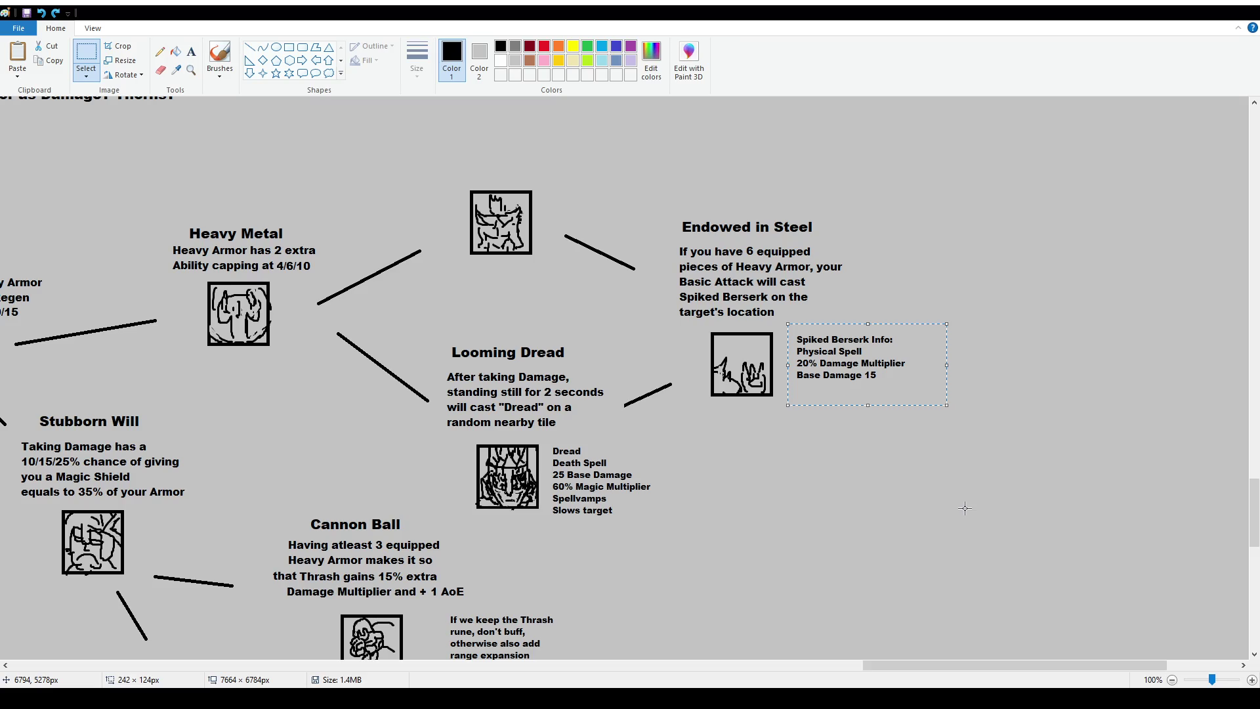
# Deselect the Spiked Berserk text, then sketch and undo trial circles and a stroke by Dread
pyautogui.click(594, 327)
pyautogui.click(220, 58)
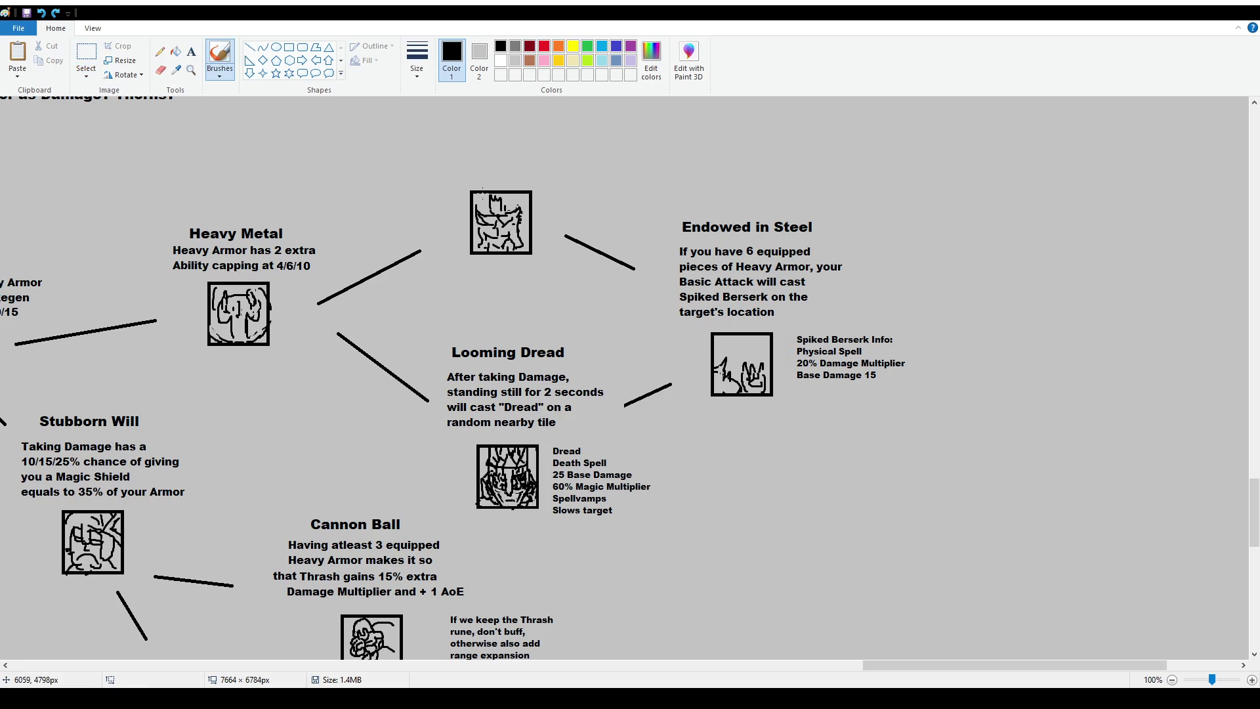
pyautogui.moveTo(480, 152)
pyautogui.mouseDown()
pyautogui.moveTo(447, 203)
pyautogui.moveTo(545, 270)
pyautogui.moveTo(497, 147)
pyautogui.moveTo(476, 150)
pyautogui.mouseUp()
pyautogui.moveTo(456, 336)
pyautogui.mouseDown()
pyautogui.moveTo(525, 558)
pyautogui.moveTo(503, 326)
pyautogui.moveTo(466, 332)
pyautogui.mouseUp()
pyautogui.hotkey('ctrl', 'z')
pyautogui.hotkey('ctrl', 'z')
pyautogui.moveTo(677, 476); pyautogui.dragTo(708, 487)
pyautogui.hotkey('ctrl', 'z')
# Sketch a trial arrow beside the top icon and diagonal marks, then undo them all
pyautogui.moveTo(615, 151); pyautogui.dragTo(590, 167)
pyautogui.moveTo(569, 155)
pyautogui.mouseDown()
pyautogui.moveTo(569, 177)
pyautogui.moveTo(595, 181)
pyautogui.mouseUp()
pyautogui.hotkey('ctrl', 'z')
pyautogui.hotkey('ctrl', 'z')
pyautogui.moveTo(874, 665); pyautogui.dragTo(817, 662)
pyautogui.scroll(-10, 724, 445)
pyautogui.moveTo(730, 473)
pyautogui.mouseDown()
pyautogui.moveTo(706, 447)
pyautogui.moveTo(718, 444)
pyautogui.mouseUp()
pyautogui.hotkey('ctrl', 'z')
pyautogui.hotkey('ctrl', 'z')
pyautogui.scroll(10, 441, 321)
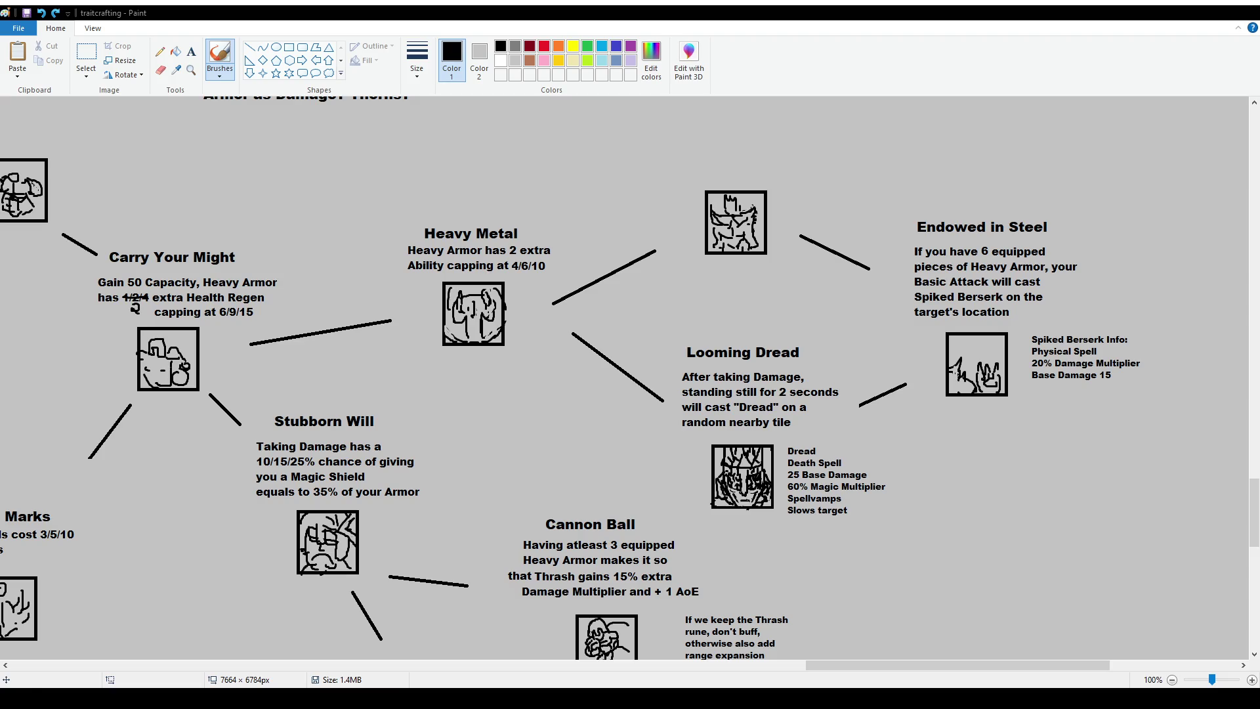
pyautogui.scroll(-3, 243, 328)
pyautogui.moveTo(244, 265)
pyautogui.mouseDown()
pyautogui.moveTo(243, 374)
pyautogui.moveTo(259, 446)
pyautogui.moveTo(423, 446)
pyautogui.moveTo(434, 286)
pyautogui.moveTo(283, 248)
pyautogui.mouseUp()
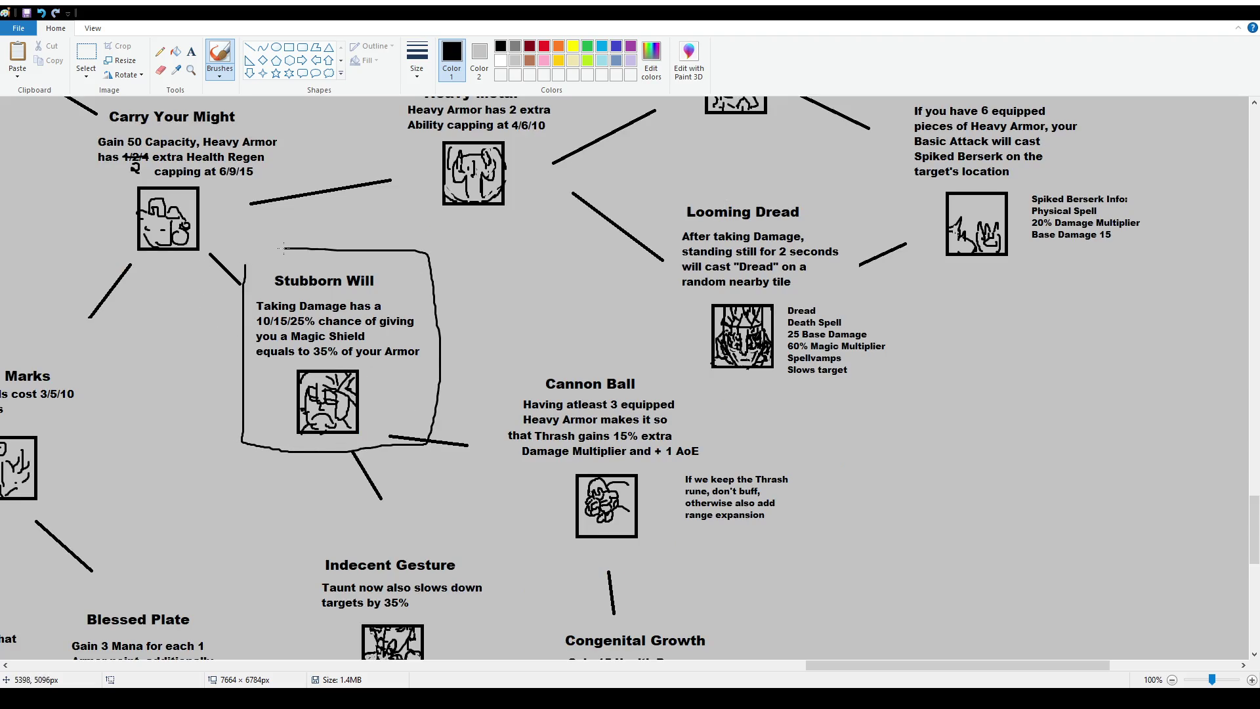
pyautogui.hotkey('ctrl', 'z')
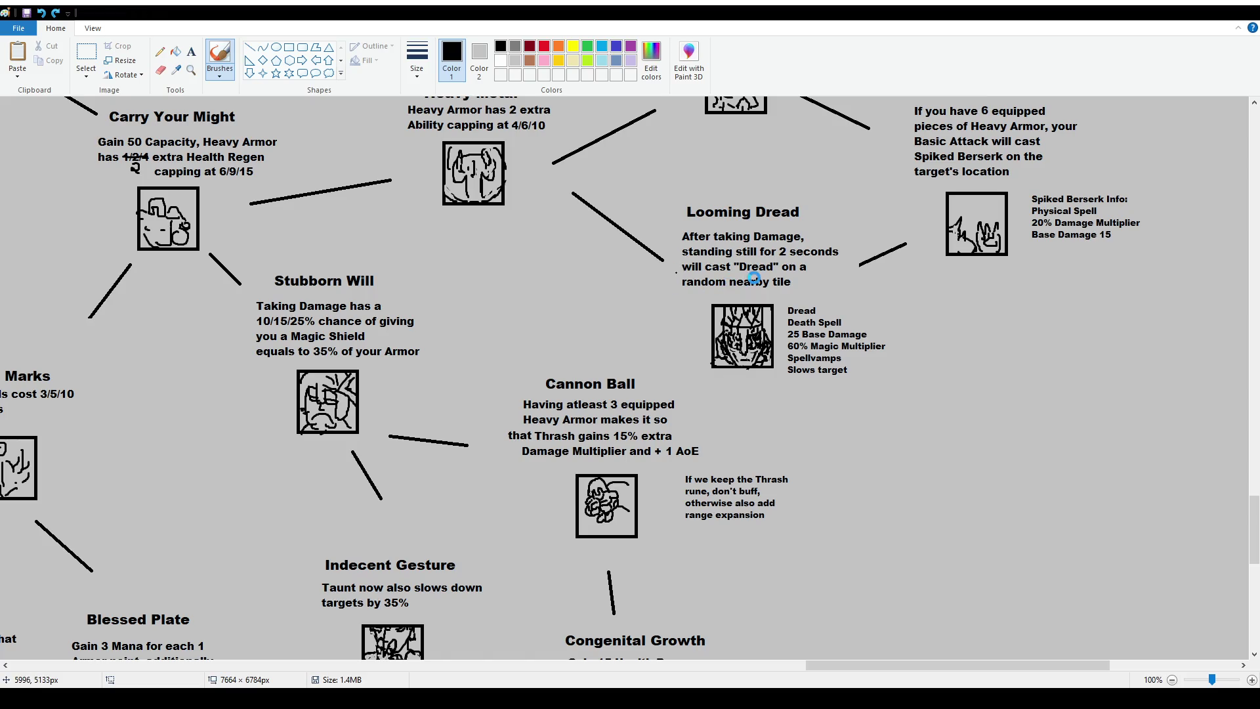
pyautogui.scroll(10, 705, 321)
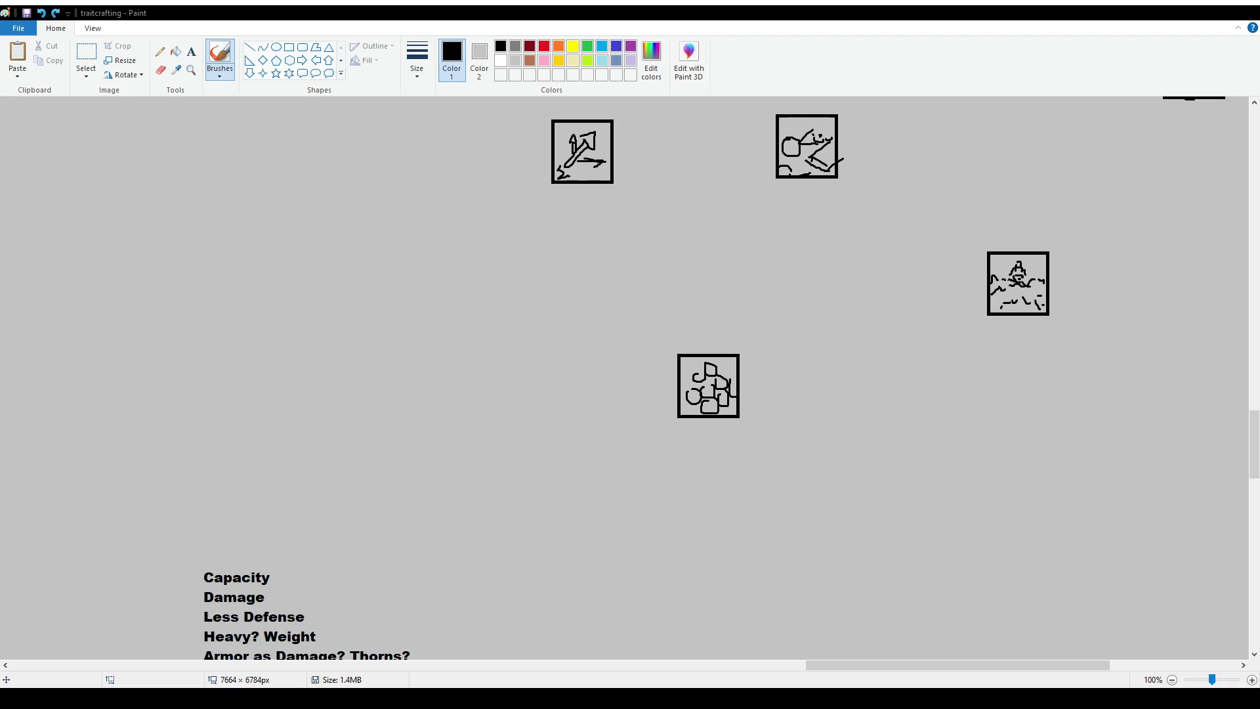
pyautogui.scroll(-10, 663, 359)
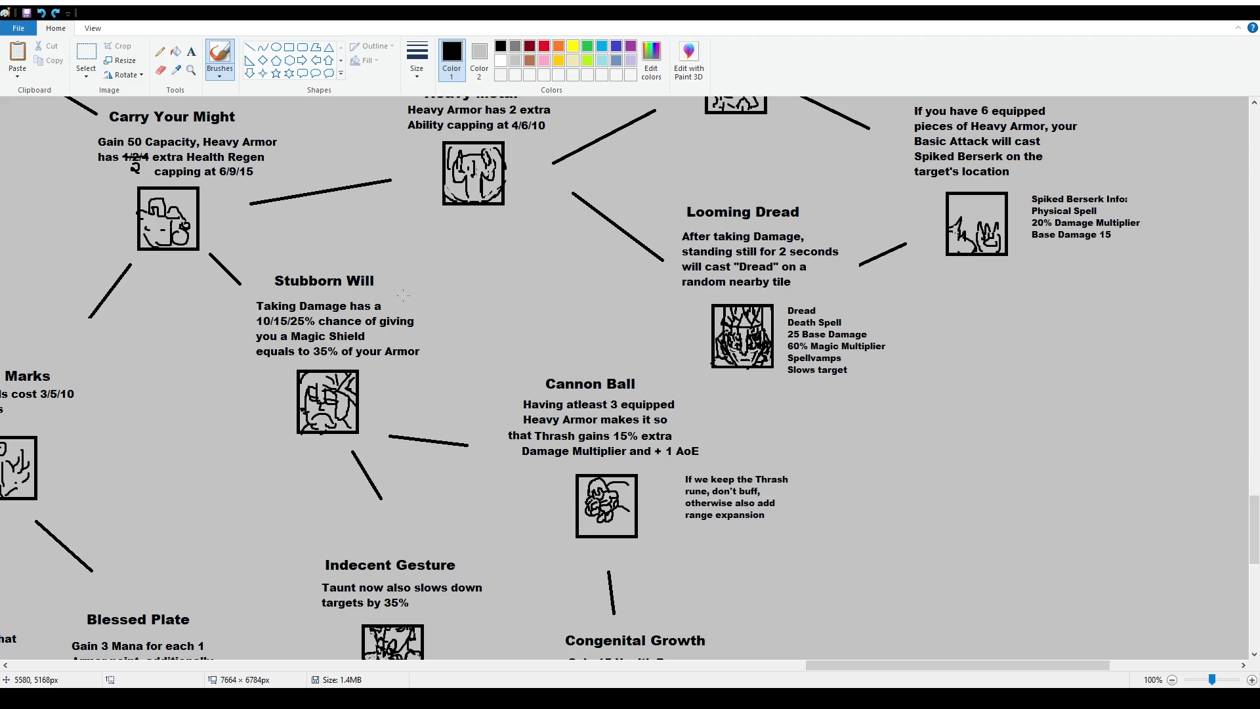
pyautogui.moveTo(443, 296)
pyautogui.mouseDown()
pyautogui.moveTo(426, 305)
pyautogui.moveTo(437, 314)
pyautogui.mouseUp()
pyautogui.hotkey('ctrl', 'z')
pyautogui.hotkey('ctrl', 'z')
pyautogui.moveTo(243, 269)
pyautogui.mouseDown()
pyautogui.moveTo(244, 420)
pyautogui.moveTo(437, 434)
pyautogui.moveTo(410, 244)
pyautogui.moveTo(271, 243)
pyautogui.mouseUp()
pyautogui.hotkey('ctrl', 'z')
pyautogui.scroll(15, 831, 289)
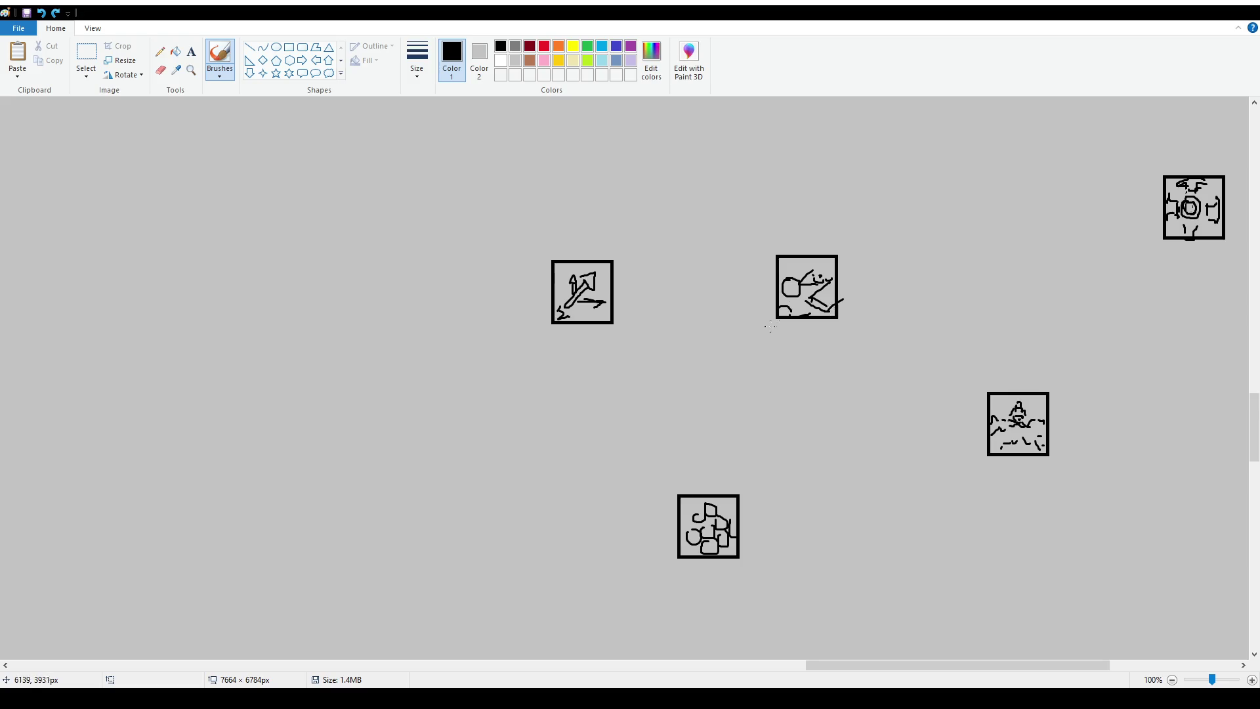
pyautogui.scroll(-10, 630, 378)
pyautogui.keyDown('ctrl'); pyautogui.scroll(-2, 621, 407); pyautogui.keyUp('ctrl')
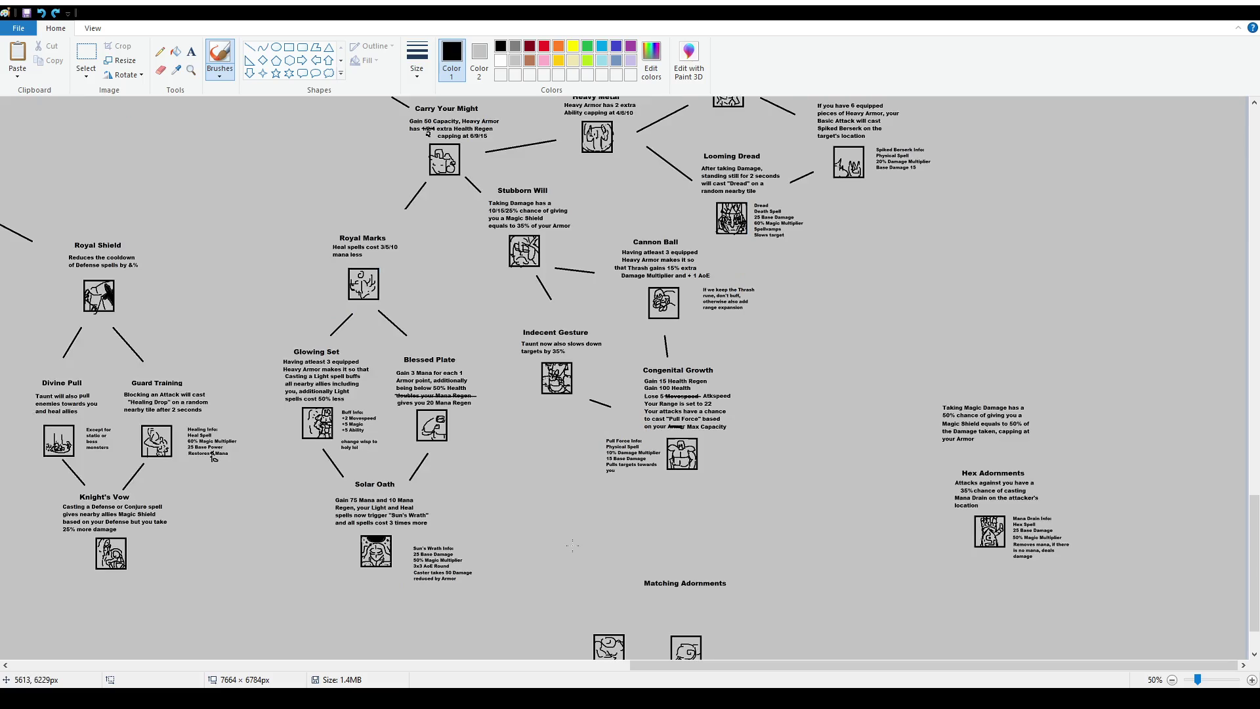
pyautogui.keyDown('ctrl'); pyautogui.scroll(1, 610, 428); pyautogui.keyUp('ctrl')
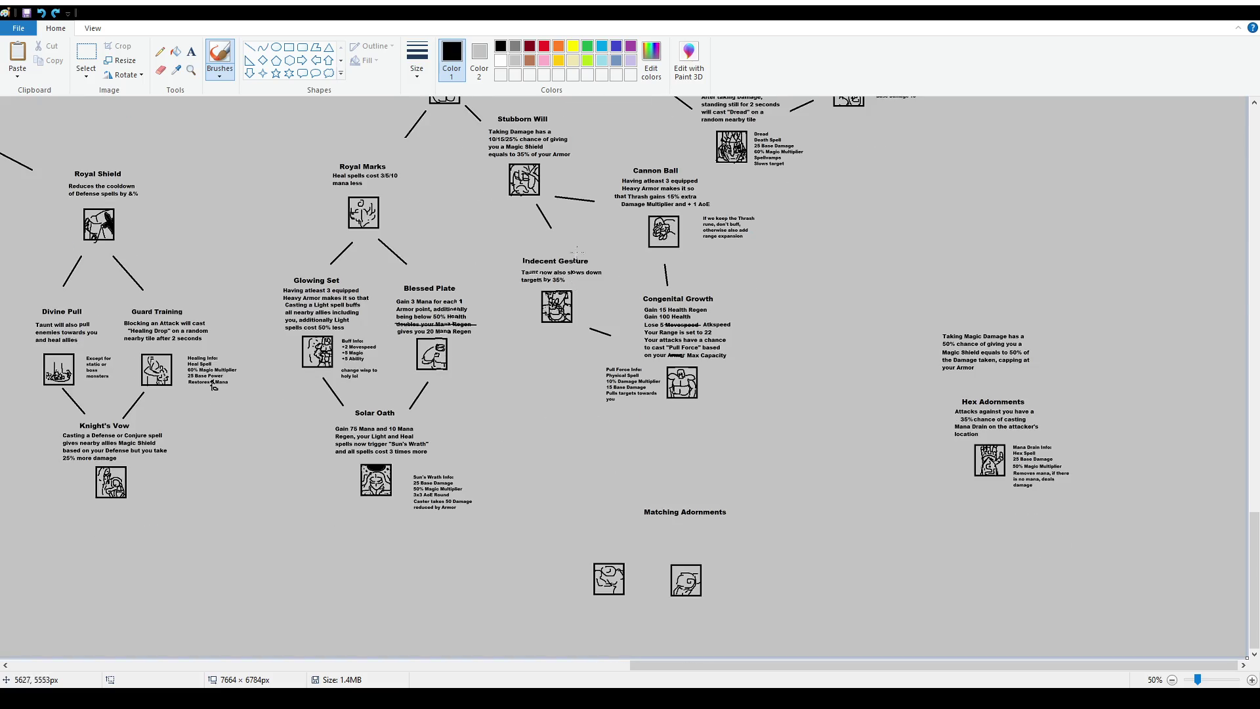
pyautogui.moveTo(460, 348); pyautogui.dragTo(461, 362)
pyautogui.moveTo(450, 348); pyautogui.dragTo(475, 363)
pyautogui.hotkey('ctrl', 'z')
pyautogui.hotkey('ctrl', 'z')
pyautogui.keyDown('ctrl'); pyautogui.scroll(1, 906, 489); pyautogui.keyUp('ctrl')
pyautogui.scroll(-3, 906, 489)
pyautogui.hotkey('ctrl', 'z')
pyautogui.moveTo(533, 325)
pyautogui.mouseDown()
pyautogui.moveTo(534, 420)
pyautogui.moveTo(725, 427)
pyautogui.moveTo(599, 315)
pyautogui.moveTo(657, 473)
pyautogui.moveTo(853, 477)
pyautogui.moveTo(841, 300)
pyautogui.moveTo(719, 297)
pyautogui.mouseUp()
pyautogui.hotkey('ctrl', 'z')
pyautogui.scroll(-2, 791, 435)
pyautogui.scroll(-2, 790, 434)
pyautogui.hotkey('ctrl', 'z')
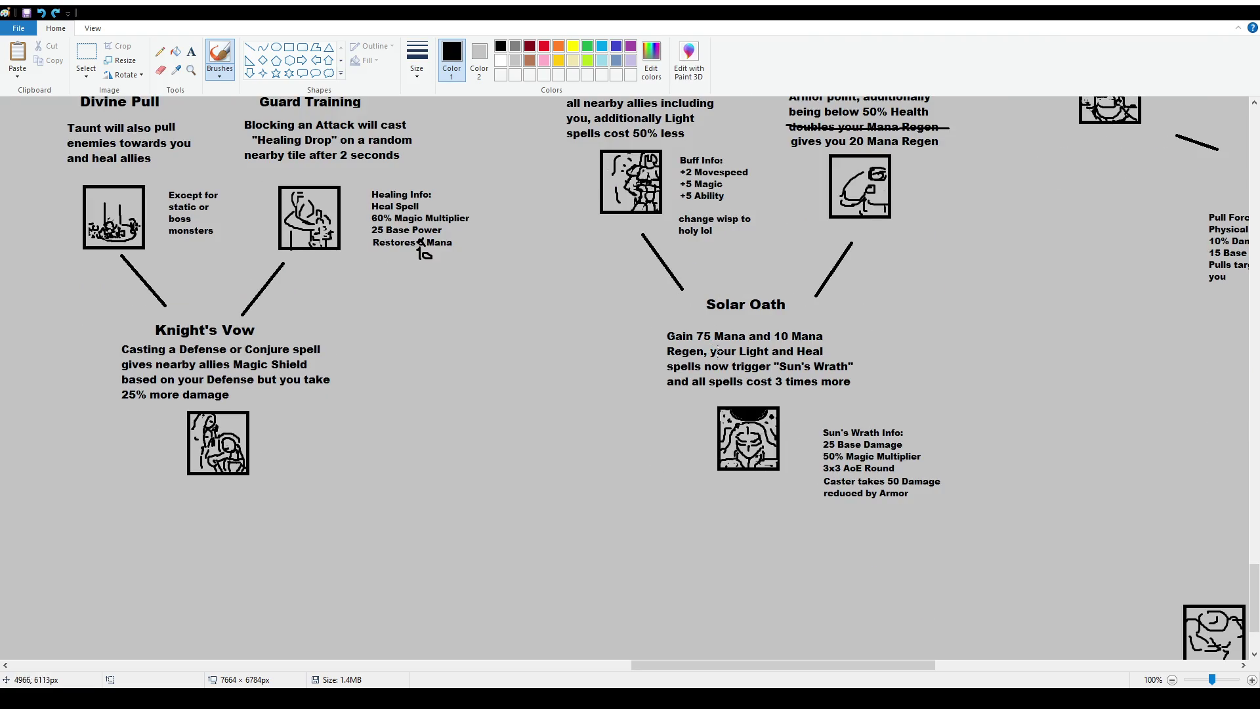
pyautogui.moveTo(687, 391); pyautogui.dragTo(862, 390)
pyautogui.hotkey('ctrl', 'z')
pyautogui.scroll(2, 969, 461)
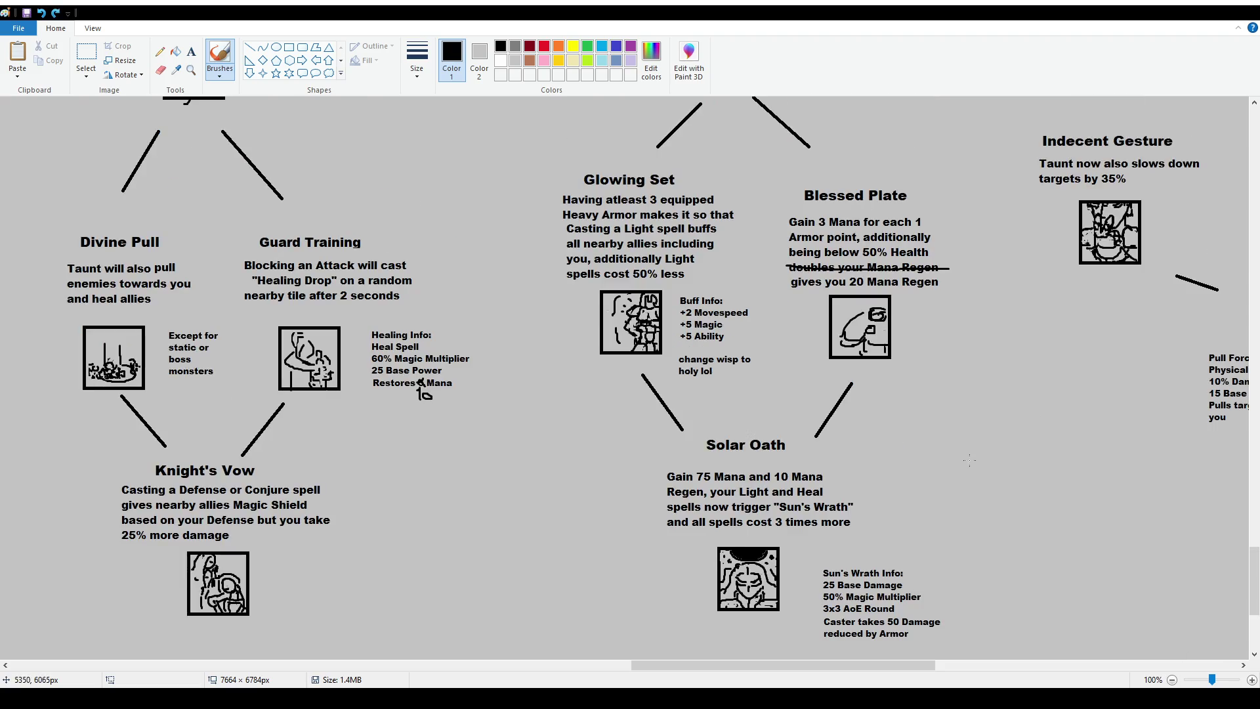
pyautogui.moveTo(766, 665)
pyautogui.mouseDown()
pyautogui.moveTo(906, 667)
pyautogui.moveTo(916, 681)
pyautogui.mouseUp()
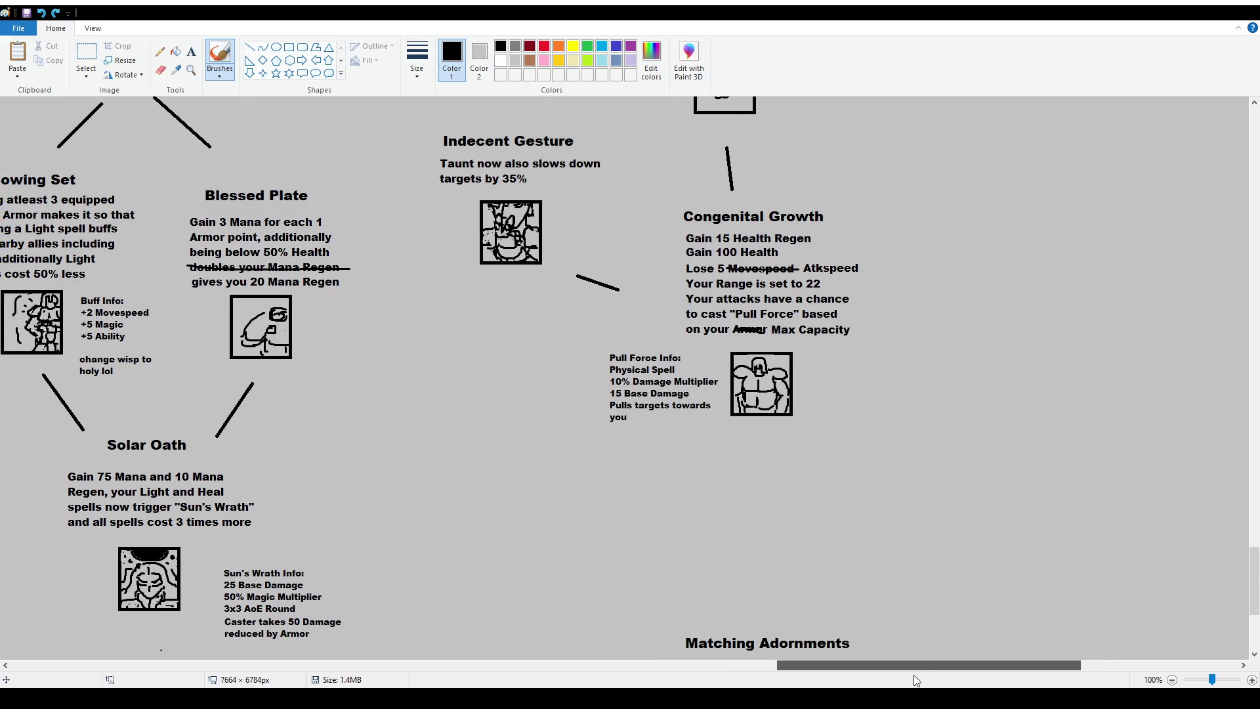
pyautogui.scroll(6, 766, 395)
pyautogui.scroll(-2, 767, 394)
pyautogui.scroll(3, 825, 497)
pyautogui.scroll(1, 826, 497)
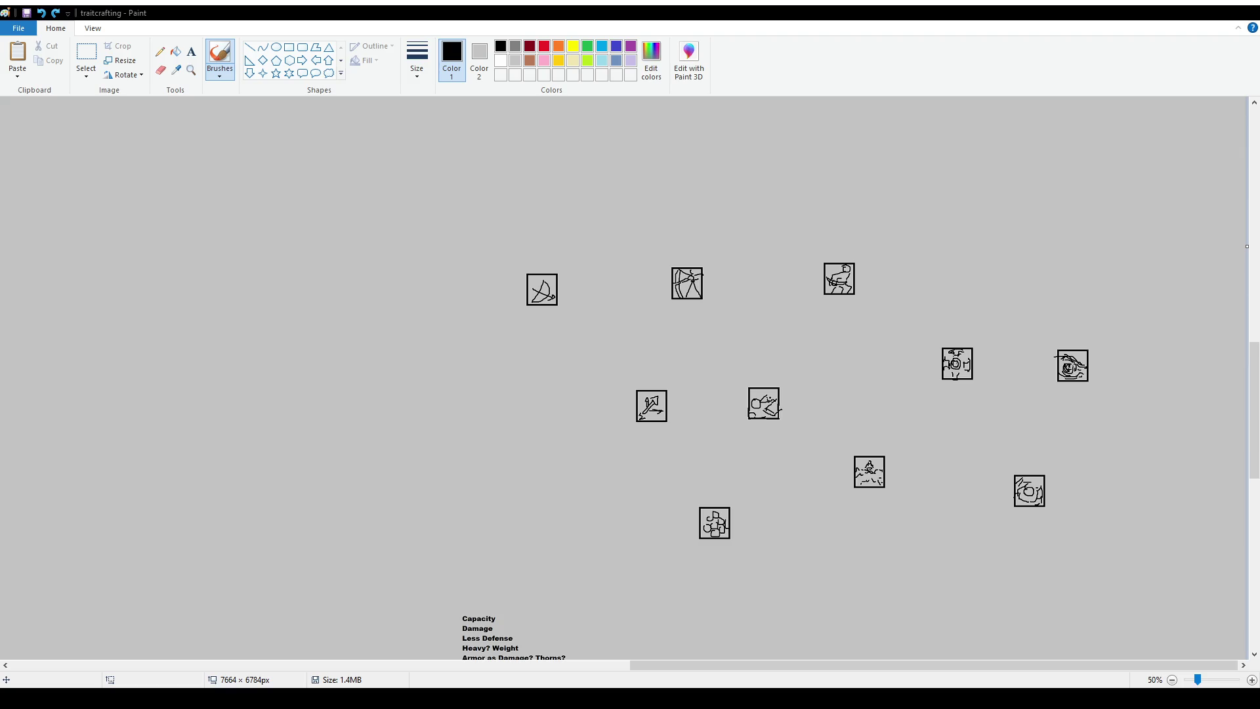
pyautogui.scroll(-10, 261, 405)
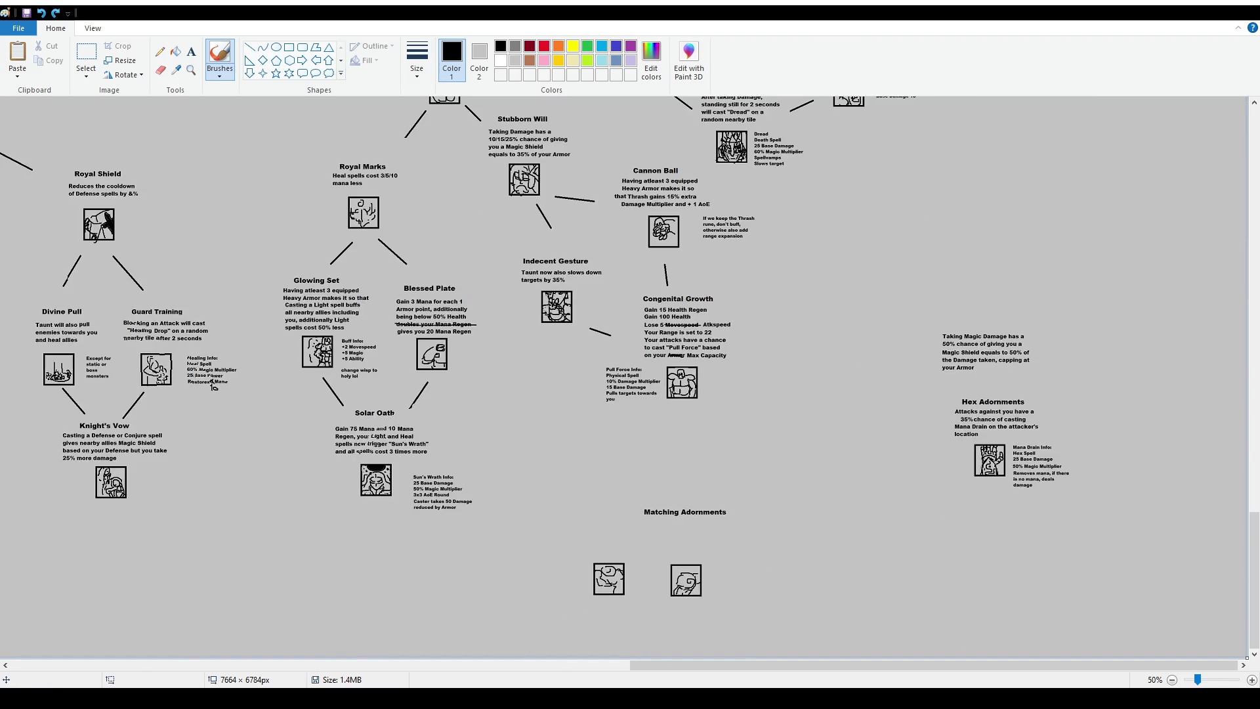
pyautogui.moveTo(676, 665); pyautogui.dragTo(440, 663)
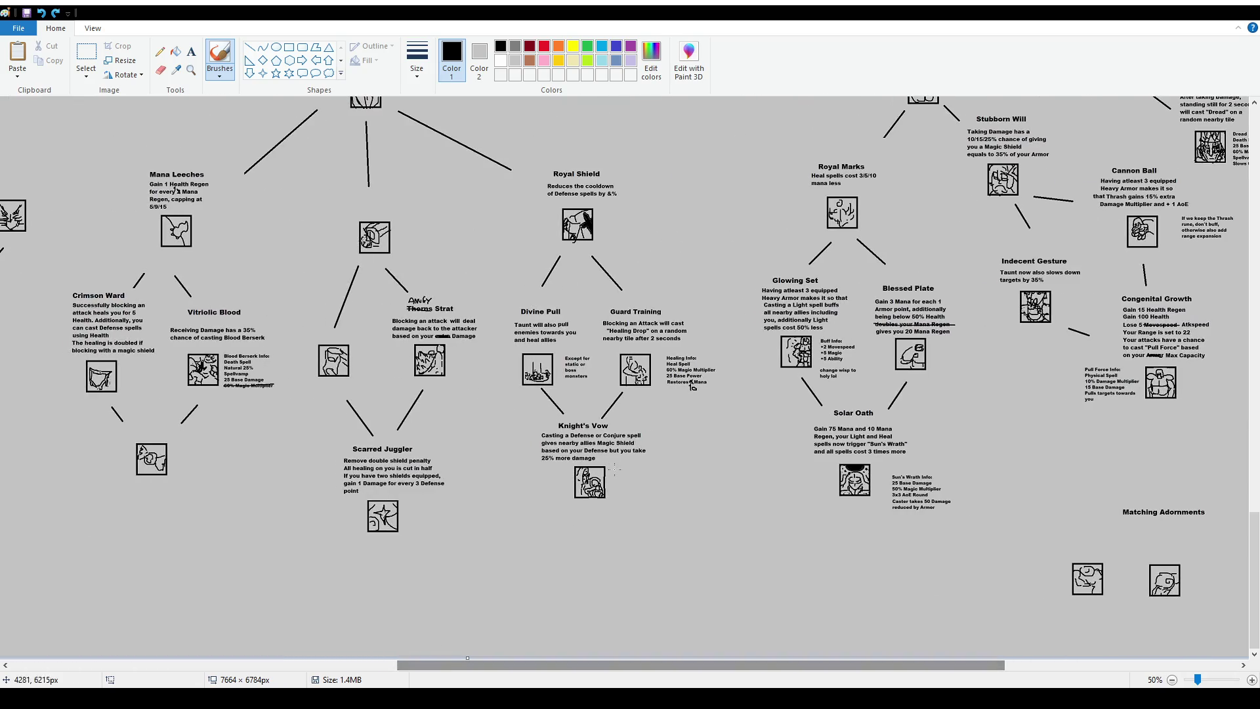
pyautogui.scroll(5, 386, 301)
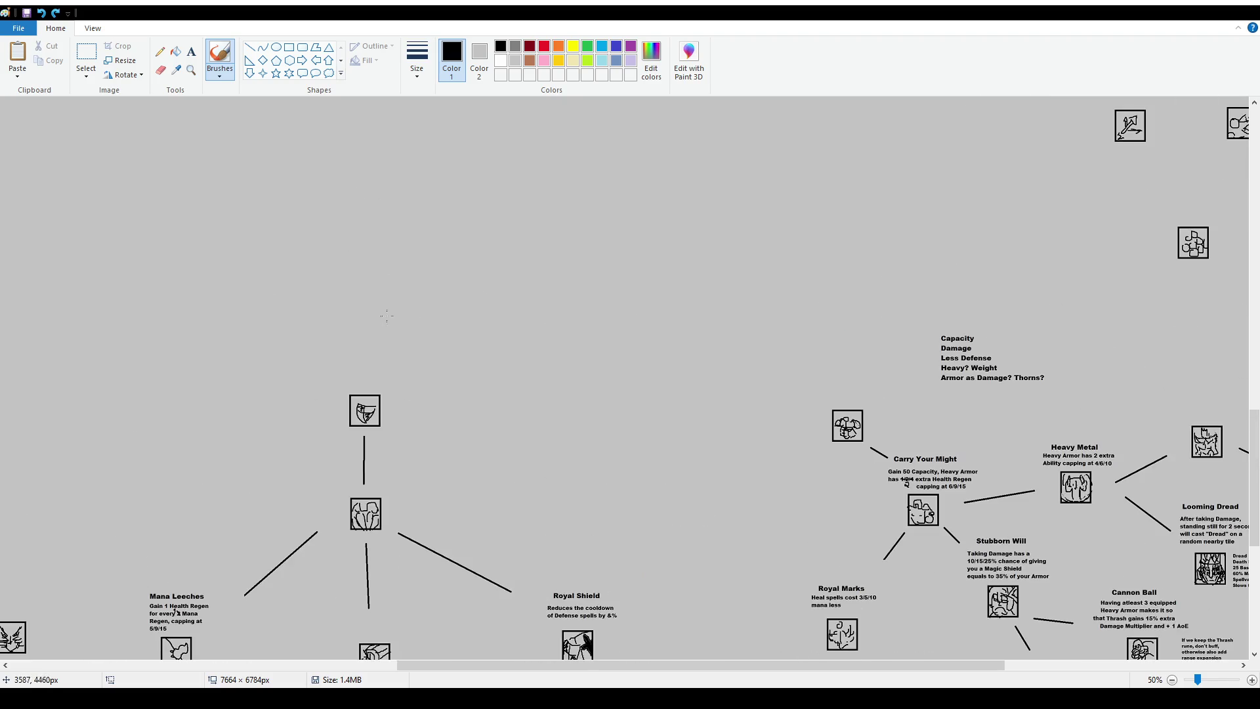
pyautogui.scroll(-2, 404, 394)
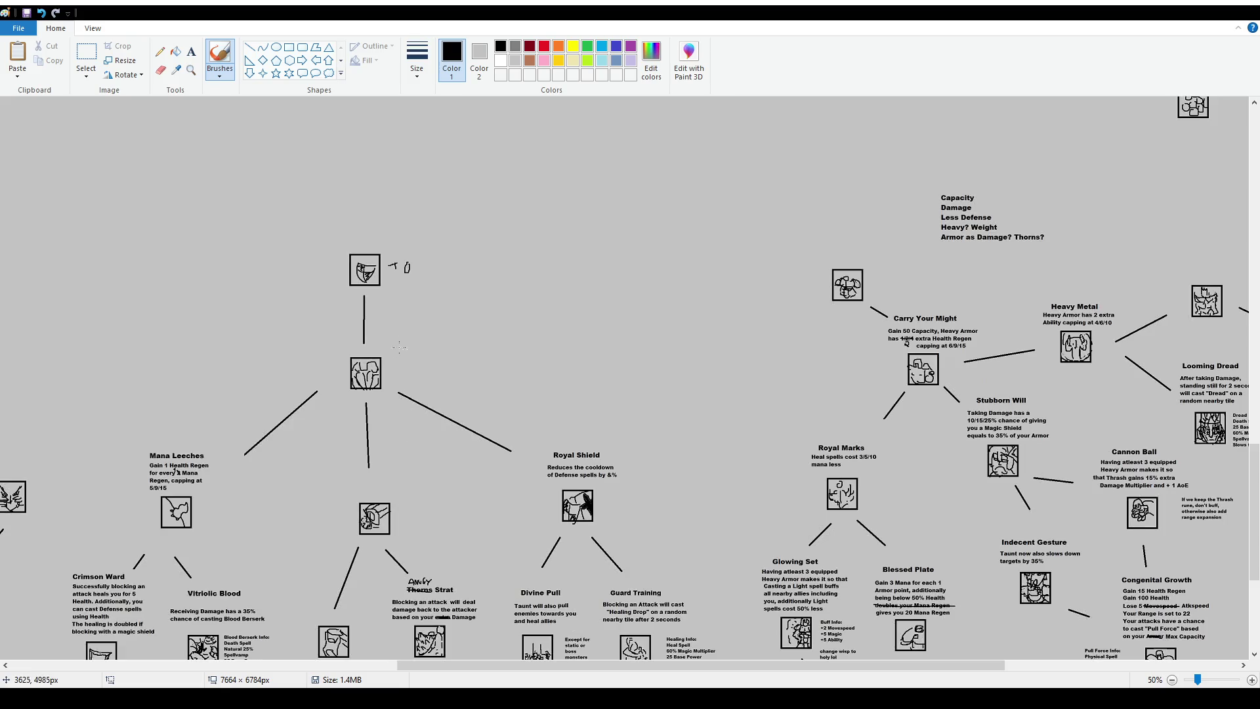
pyautogui.moveTo(411, 365); pyautogui.dragTo(413, 371)
pyautogui.moveTo(617, 501); pyautogui.dragTo(630, 500)
pyautogui.moveTo(626, 501); pyautogui.dragTo(648, 510)
pyautogui.scroll(-4, 709, 418)
pyautogui.moveTo(717, 369); pyautogui.dragTo(726, 369)
pyautogui.moveTo(721, 370); pyautogui.dragTo(722, 374)
pyautogui.hotkey('ctrl', 'z')
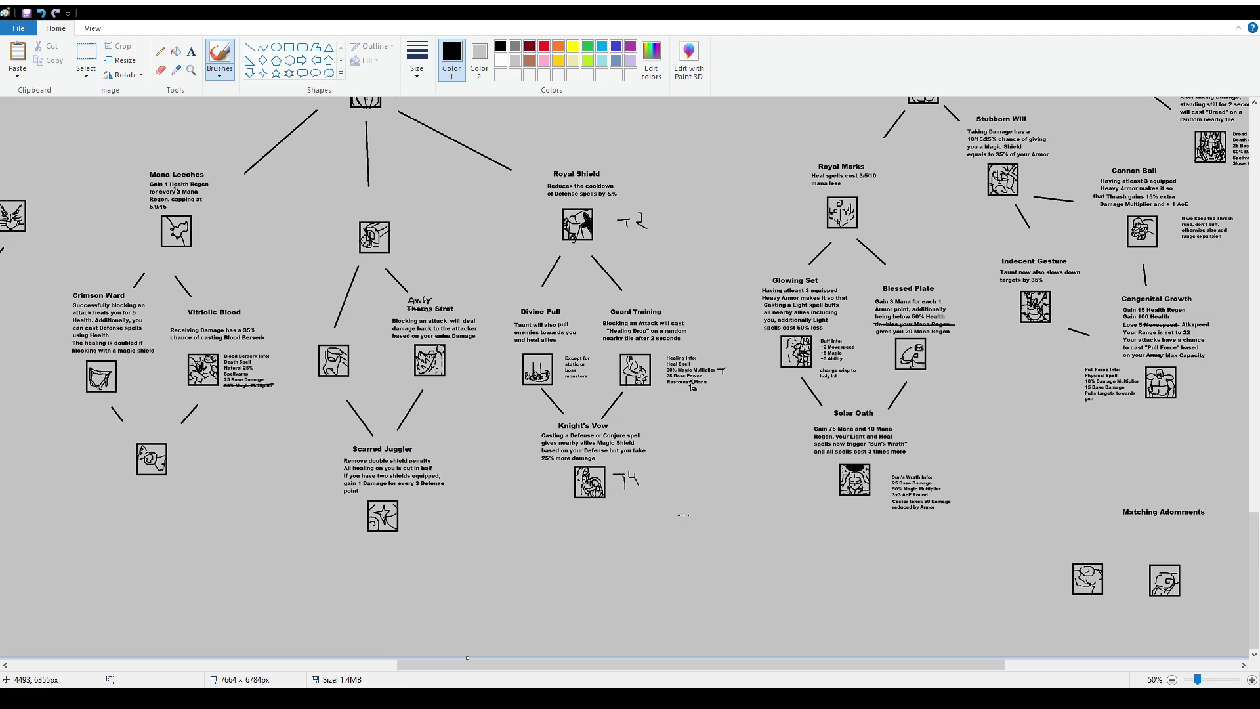
pyautogui.scroll(3, 650, 403)
pyautogui.hotkey('ctrl', 'z')
pyautogui.hotkey('ctrl', 'z')
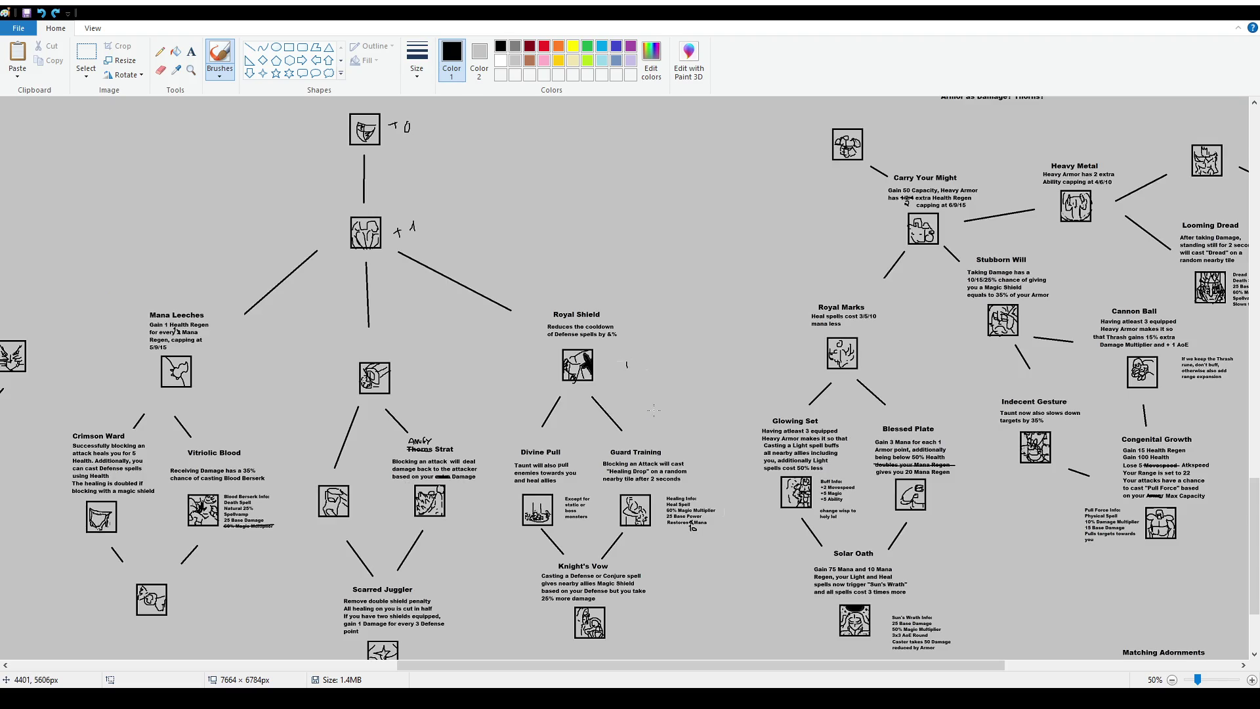
pyautogui.hotkey('ctrl', 'z')
pyautogui.scroll(6, 653, 411)
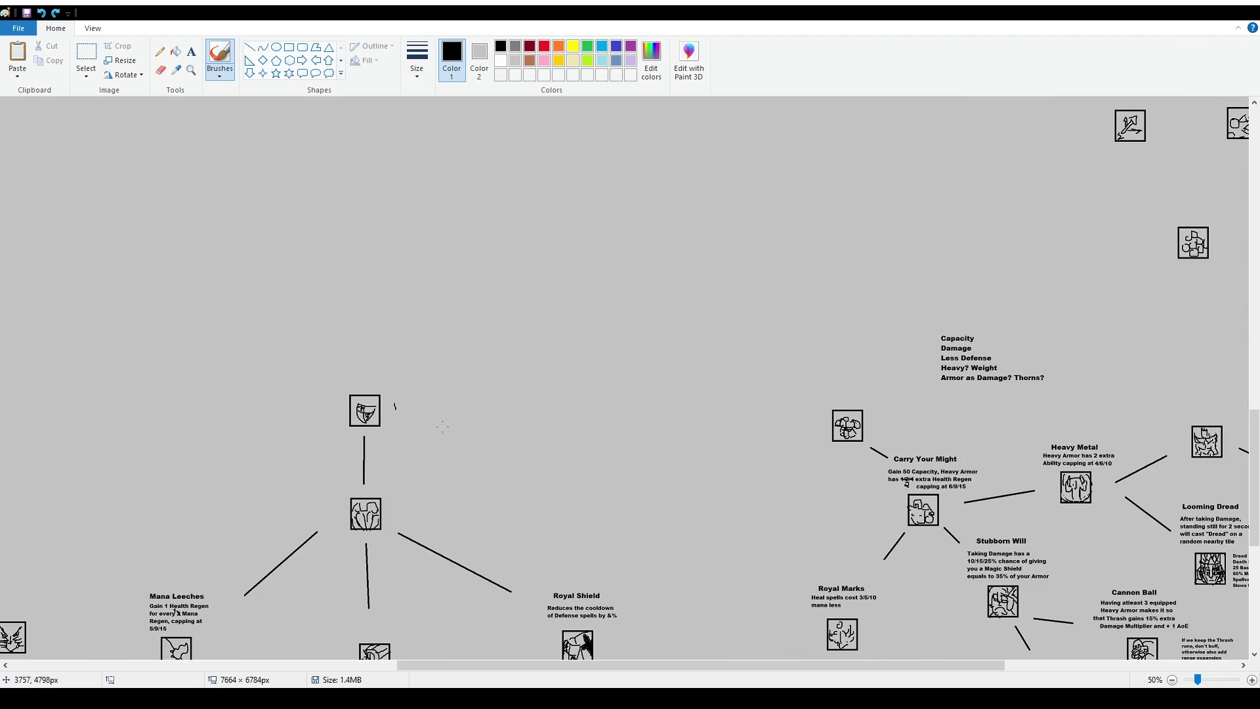
pyautogui.moveTo(346, 386); pyautogui.dragTo(358, 375)
pyautogui.hotkey('ctrl', 'z')
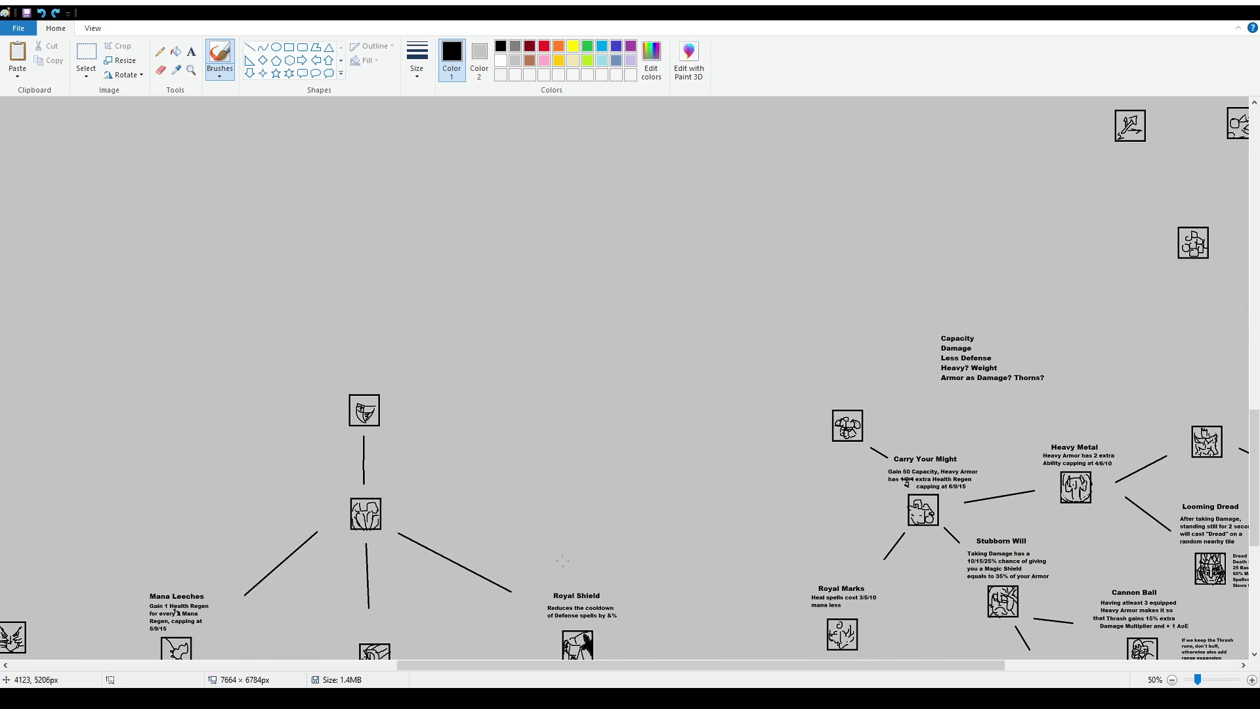
pyautogui.moveTo(614, 668); pyautogui.dragTo(835, 673)
pyautogui.scroll(3, 845, 619)
pyautogui.scroll(-3, 844, 619)
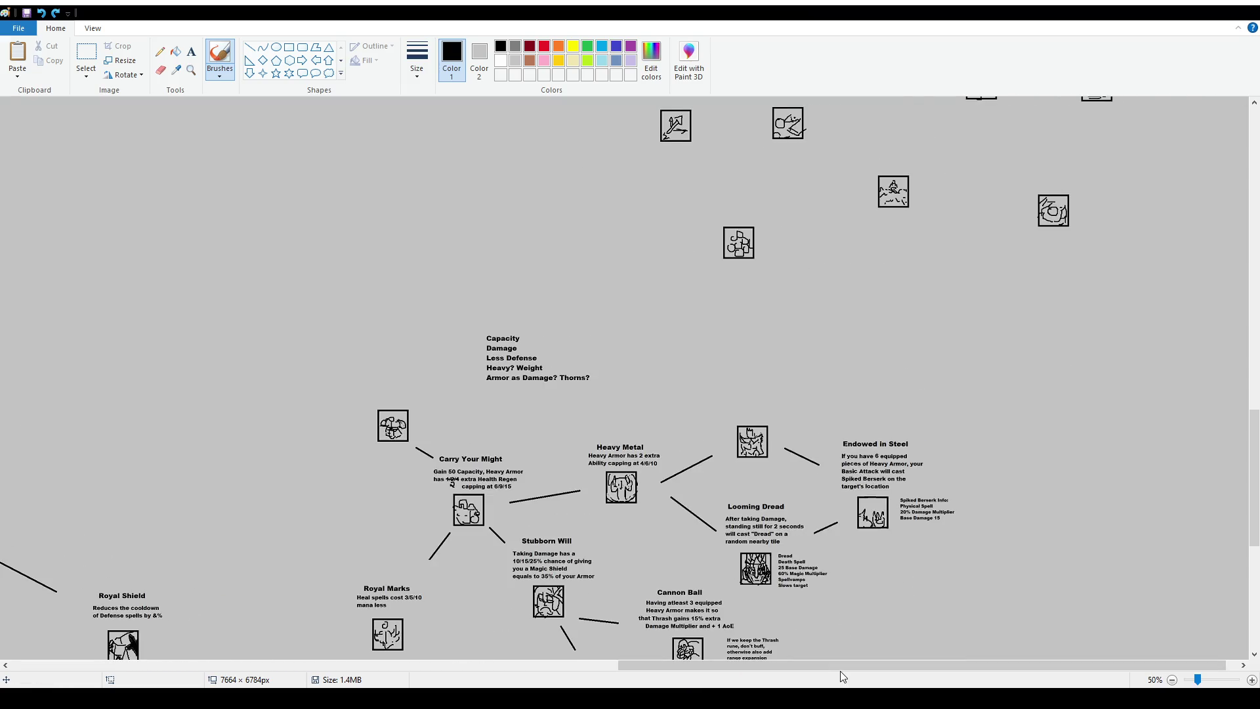
pyautogui.moveTo(840, 665); pyautogui.dragTo(836, 665)
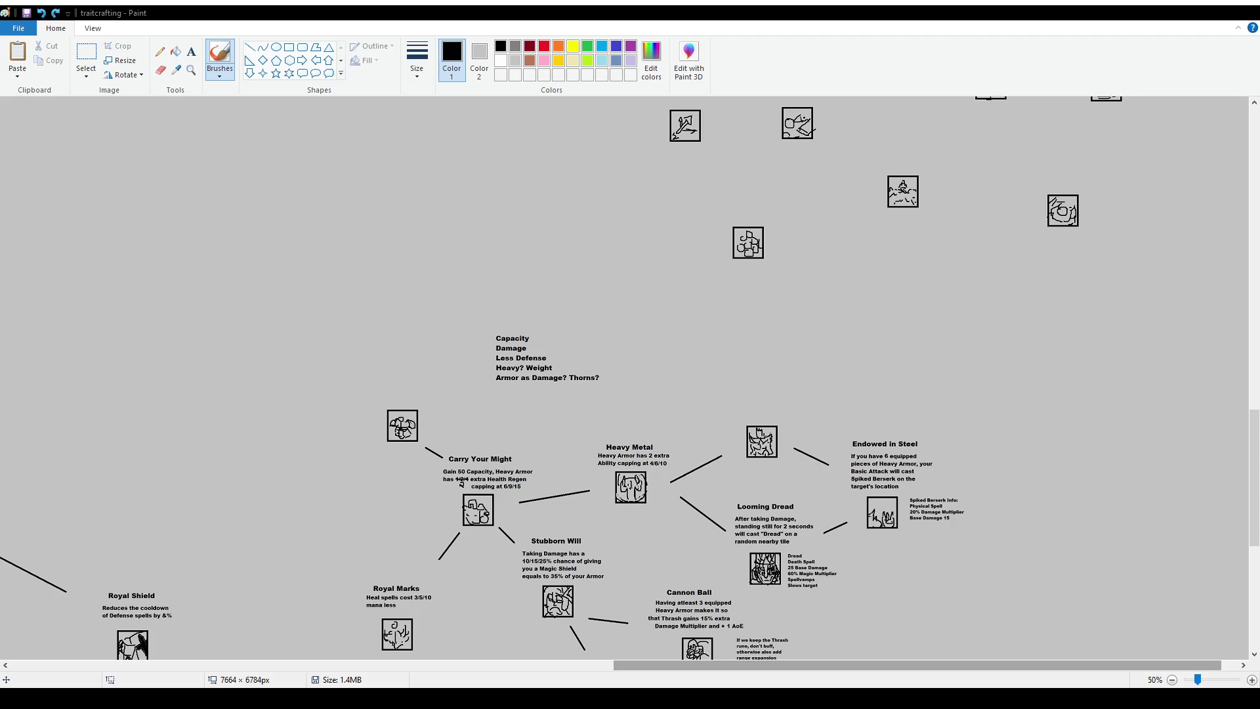
# Switch to rectangular selection and scroll the canvas to the loose icon boxes above the skill tree
pyautogui.click(90, 51)
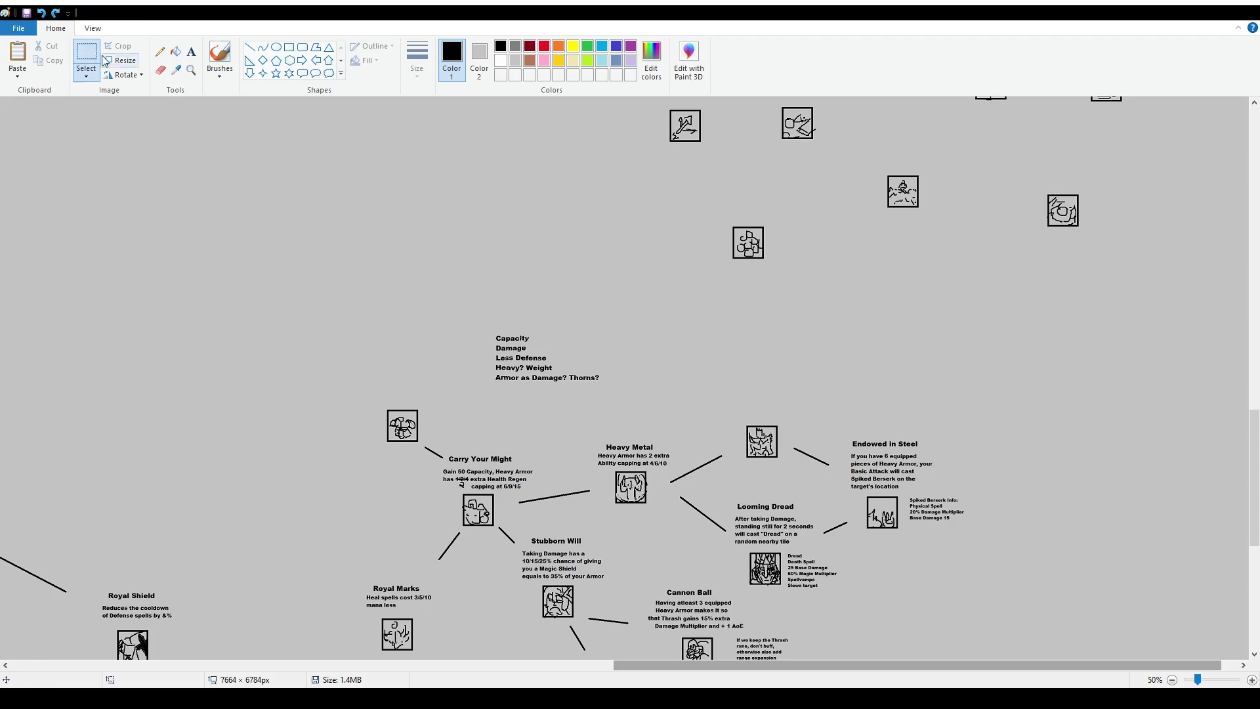
pyautogui.scroll(5, 797, 308)
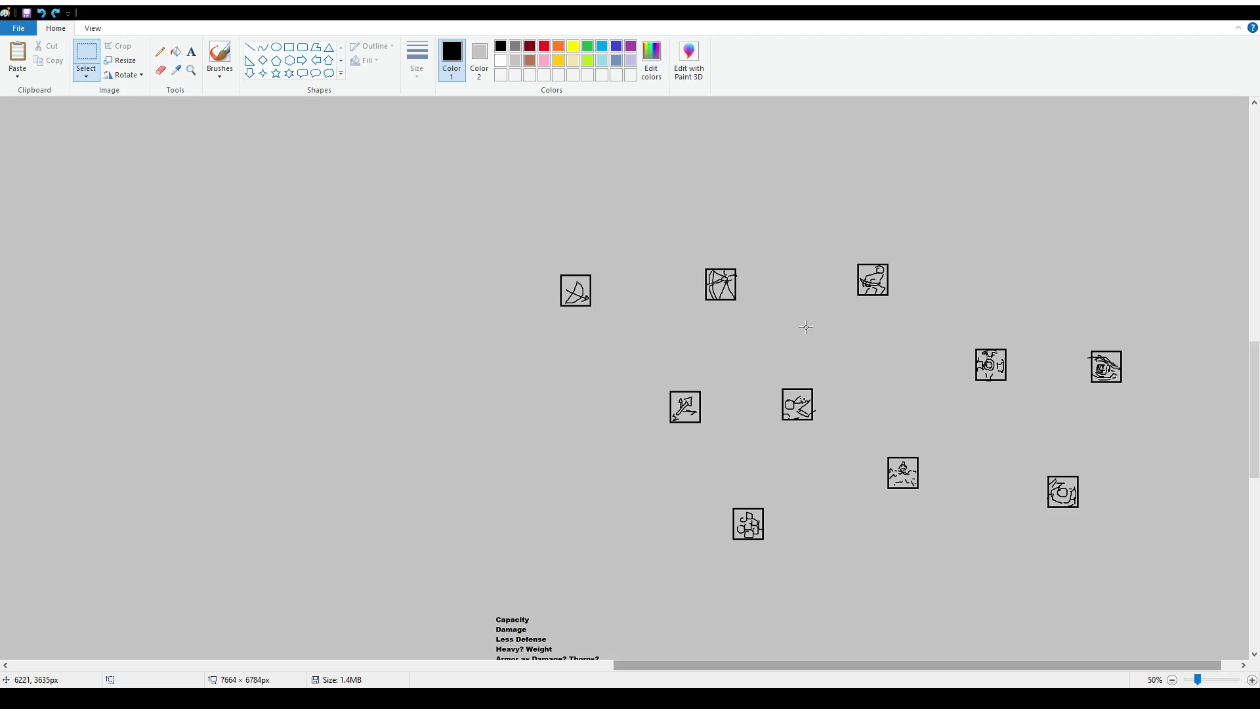
pyautogui.scroll(-8, 711, 394)
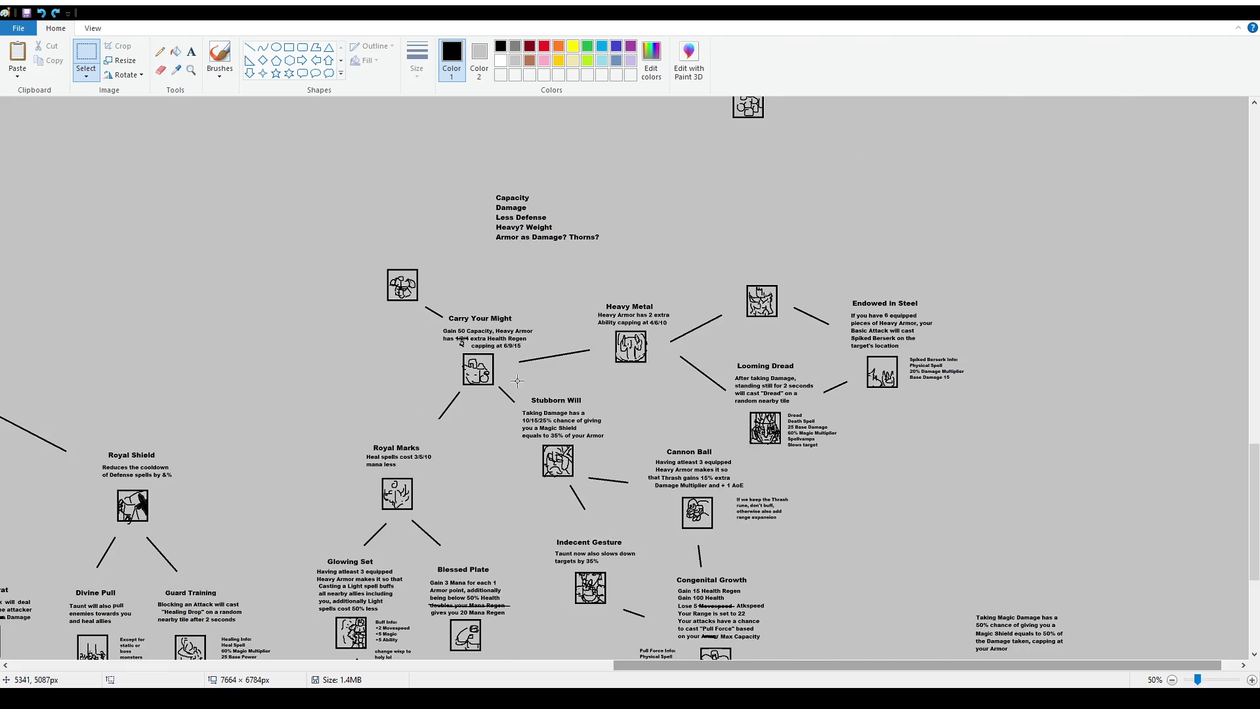
pyautogui.scroll(10, 121, 337)
pyautogui.moveTo(605, 666); pyautogui.dragTo(435, 665)
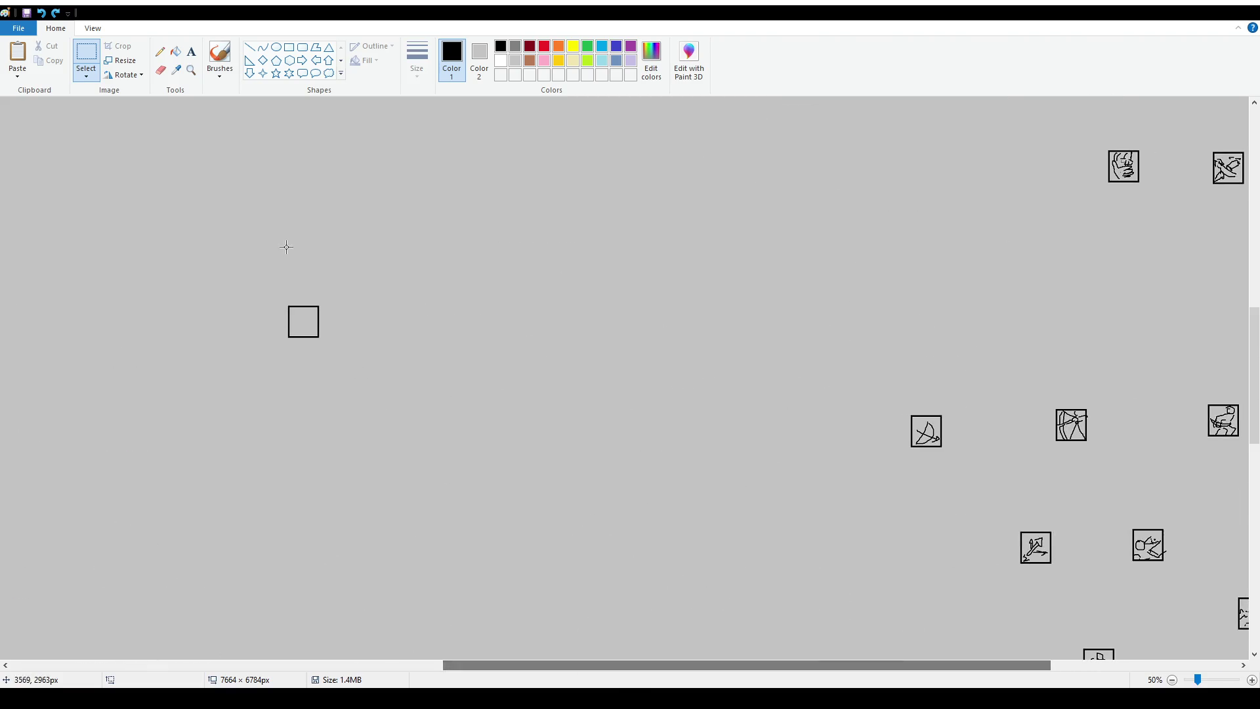
# Copy the spare empty box and place the copy left of the bottom icon in the cluster
pyautogui.moveTo(268, 300); pyautogui.dragTo(304, 348)
pyautogui.click(369, 346)
pyautogui.moveTo(281, 293); pyautogui.dragTo(338, 357)
pyautogui.hotkey('ctrl', 'c')
pyautogui.hotkey('ctrl', 'v')
pyautogui.moveTo(29, 128)
pyautogui.mouseDown()
pyautogui.moveTo(218, 258)
pyautogui.moveTo(770, 537)
pyautogui.mouseUp()
pyautogui.moveTo(851, 665); pyautogui.dragTo(993, 666)
pyautogui.scroll(-2, 790, 451)
pyautogui.moveTo(503, 399)
pyautogui.mouseDown()
pyautogui.moveTo(912, 548)
pyautogui.moveTo(697, 534)
pyautogui.moveTo(762, 531)
pyautogui.mouseUp()
pyautogui.click(902, 484)
# Shift the bow icon and several neighbouring icons up and left, and set the empty box beside an icon
pyautogui.moveTo(607, 253)
pyautogui.mouseDown()
pyautogui.moveTo(691, 331)
pyautogui.moveTo(646, 242)
pyautogui.mouseUp()
pyautogui.moveTo(748, 249)
pyautogui.mouseDown()
pyautogui.moveTo(857, 332)
pyautogui.moveTo(793, 258)
pyautogui.moveTo(798, 289)
pyautogui.mouseUp()
pyautogui.moveTo(902, 253)
pyautogui.mouseDown()
pyautogui.moveTo(993, 321)
pyautogui.moveTo(963, 265)
pyautogui.mouseUp()
pyautogui.click(858, 355)
pyautogui.moveTo(829, 367)
pyautogui.mouseDown()
pyautogui.moveTo(901, 428)
pyautogui.moveTo(904, 395)
pyautogui.mouseUp()
pyautogui.moveTo(732, 375)
pyautogui.mouseDown()
pyautogui.moveTo(791, 439)
pyautogui.moveTo(741, 405)
pyautogui.mouseUp()
pyautogui.click(840, 336)
pyautogui.moveTo(714, 492)
pyautogui.mouseDown()
pyautogui.moveTo(785, 567)
pyautogui.moveTo(743, 550)
pyautogui.mouseUp()
pyautogui.moveTo(801, 484)
pyautogui.mouseDown()
pyautogui.moveTo(875, 558)
pyautogui.moveTo(855, 551)
pyautogui.mouseUp()
pyautogui.moveTo(776, 665); pyautogui.dragTo(829, 665)
pyautogui.click(903, 410)
# Reposition the bow, archer and arrow icons and two others to tighten the group
pyautogui.moveTo(489, 181)
pyautogui.mouseDown()
pyautogui.moveTo(542, 256)
pyautogui.moveTo(528, 229)
pyautogui.mouseUp()
pyautogui.click(755, 222)
pyautogui.moveTo(766, 199)
pyautogui.mouseDown()
pyautogui.moveTo(894, 286)
pyautogui.moveTo(833, 257)
pyautogui.mouseUp()
pyautogui.click(738, 291)
pyautogui.moveTo(617, 235)
pyautogui.mouseDown()
pyautogui.moveTo(687, 299)
pyautogui.moveTo(670, 267)
pyautogui.mouseUp()
pyautogui.click(748, 328)
pyautogui.moveTo(740, 342)
pyautogui.mouseDown()
pyautogui.moveTo(821, 413)
pyautogui.moveTo(783, 375)
pyautogui.mouseUp()
pyautogui.moveTo(596, 359)
pyautogui.mouseDown()
pyautogui.moveTo(677, 441)
pyautogui.moveTo(665, 426)
pyautogui.mouseUp()
pyautogui.click(845, 279)
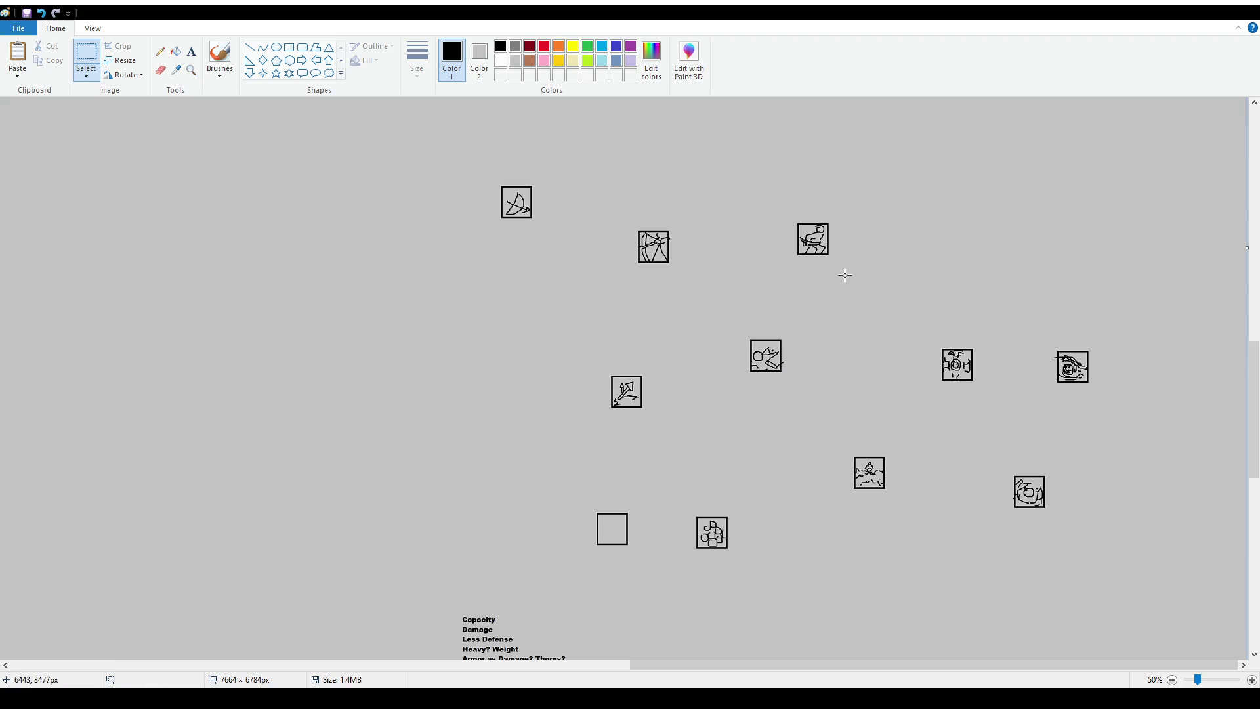
# Paste another empty box beside the figure icon, move the pair together, and raise a right-hand icon
pyautogui.hotkey('ctrl', 'v')
pyautogui.moveTo(41, 128)
pyautogui.mouseDown()
pyautogui.moveTo(846, 467)
pyautogui.moveTo(813, 479)
pyautogui.mouseUp()
pyautogui.click(759, 456)
pyautogui.moveTo(766, 442)
pyautogui.mouseDown()
pyautogui.moveTo(917, 503)
pyautogui.moveTo(908, 490)
pyautogui.mouseUp()
pyautogui.click(852, 385)
pyautogui.moveTo(927, 332)
pyautogui.mouseDown()
pyautogui.moveTo(1002, 412)
pyautogui.moveTo(989, 287)
pyautogui.mouseUp()
pyautogui.click(940, 394)
# Add a further empty box to the cluster and rearrange the lower-right, middle-right and upper-right icons
pyautogui.hotkey('ctrl', 'v')
pyautogui.moveTo(38, 120); pyautogui.dragTo(970, 338)
pyautogui.click(913, 526)
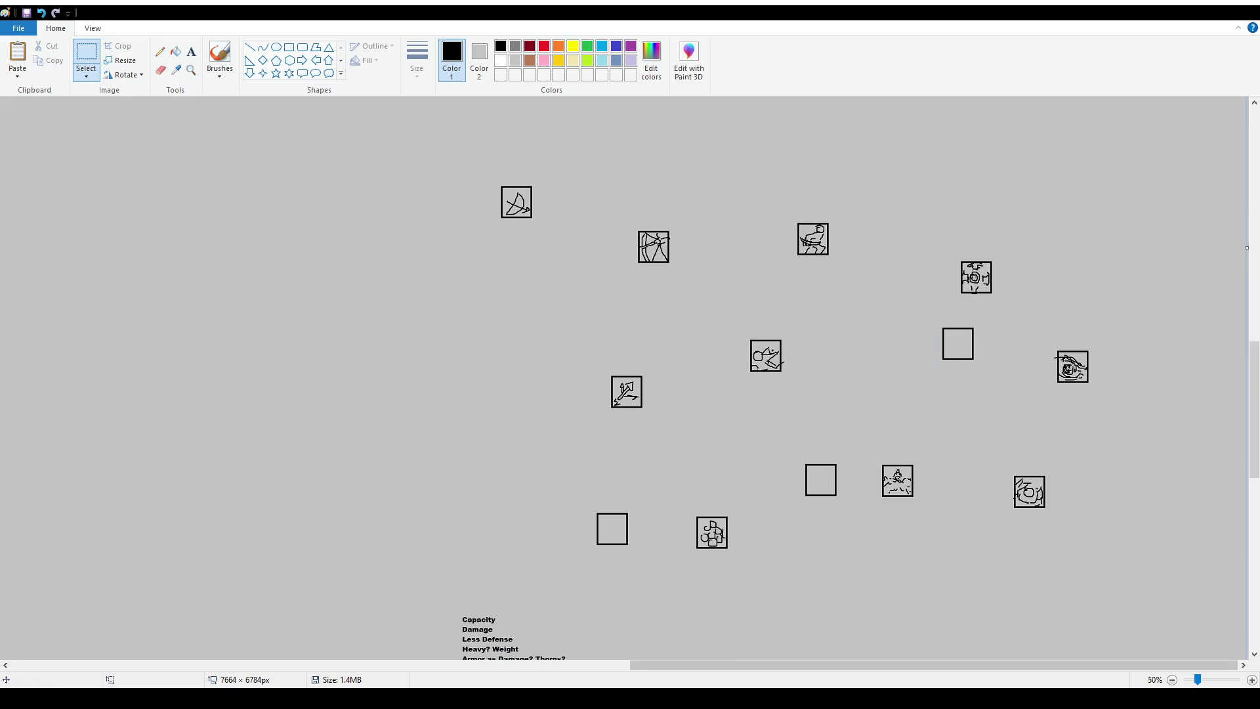
pyautogui.moveTo(997, 460)
pyautogui.mouseDown()
pyautogui.moveTo(1095, 531)
pyautogui.moveTo(984, 554)
pyautogui.moveTo(1001, 543)
pyautogui.mouseUp()
pyautogui.moveTo(871, 452)
pyautogui.mouseDown()
pyautogui.moveTo(934, 520)
pyautogui.moveTo(912, 454)
pyautogui.mouseUp()
pyautogui.moveTo(949, 237)
pyautogui.mouseDown()
pyautogui.moveTo(987, 288)
pyautogui.moveTo(1021, 306)
pyautogui.moveTo(1015, 281)
pyautogui.mouseUp()
pyautogui.click(1007, 381)
# Paste a third empty box into the cluster and move the puzzle icon up and right
pyautogui.scroll(-5, 1001, 414)
pyautogui.hotkey('ctrl', 'v')
pyautogui.moveTo(48, 114)
pyautogui.mouseDown()
pyautogui.moveTo(731, 308)
pyautogui.moveTo(811, 314)
pyautogui.mouseUp()
pyautogui.scroll(3, 749, 384)
pyautogui.moveTo(681, 356)
pyautogui.mouseDown()
pyautogui.moveTo(745, 420)
pyautogui.moveTo(743, 388)
pyautogui.mouseUp()
pyautogui.moveTo(573, 351)
pyautogui.mouseDown()
pyautogui.moveTo(653, 445)
pyautogui.moveTo(653, 405)
pyautogui.mouseUp()
pyautogui.click(887, 340)
pyautogui.scroll(3, 819, 338)
# Move an icon with its empty box, then shift the eye icon and round icon up and right
pyautogui.moveTo(799, 404)
pyautogui.mouseDown()
pyautogui.moveTo(894, 514)
pyautogui.moveTo(926, 523)
pyautogui.moveTo(919, 462)
pyautogui.mouseUp()
pyautogui.click(1060, 318)
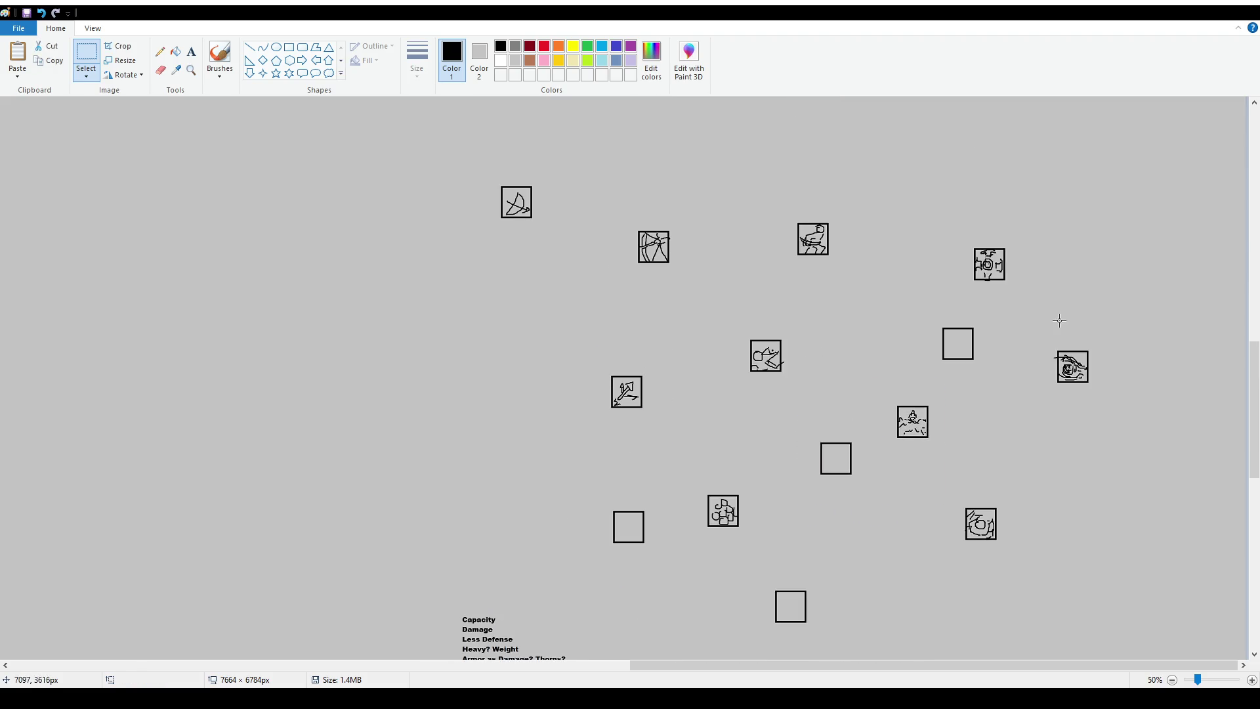
pyautogui.moveTo(904, 225)
pyautogui.mouseDown()
pyautogui.moveTo(1090, 354)
pyautogui.moveTo(1114, 387)
pyautogui.moveTo(1103, 315)
pyautogui.moveTo(1100, 327)
pyautogui.mouseUp()
pyautogui.click(1048, 304)
pyautogui.moveTo(1046, 276)
pyautogui.mouseDown()
pyautogui.moveTo(1128, 388)
pyautogui.moveTo(1122, 332)
pyautogui.mouseUp()
pyautogui.click(1061, 355)
pyautogui.moveTo(961, 191)
pyautogui.mouseDown()
pyautogui.moveTo(1047, 265)
pyautogui.moveTo(1021, 196)
pyautogui.mouseUp()
pyautogui.click(998, 417)
# Raise the scribble icon, move the running-figure icon up and right, and nudge an empty box into place
pyautogui.moveTo(882, 384)
pyautogui.mouseDown()
pyautogui.moveTo(978, 449)
pyautogui.moveTo(992, 424)
pyautogui.mouseUp()
pyautogui.moveTo(730, 324)
pyautogui.mouseDown()
pyautogui.moveTo(824, 388)
pyautogui.moveTo(801, 353)
pyautogui.mouseUp()
pyautogui.click(779, 425)
pyautogui.moveTo(594, 344)
pyautogui.mouseDown()
pyautogui.moveTo(673, 435)
pyautogui.moveTo(642, 396)
pyautogui.mouseUp()
pyautogui.click(630, 225)
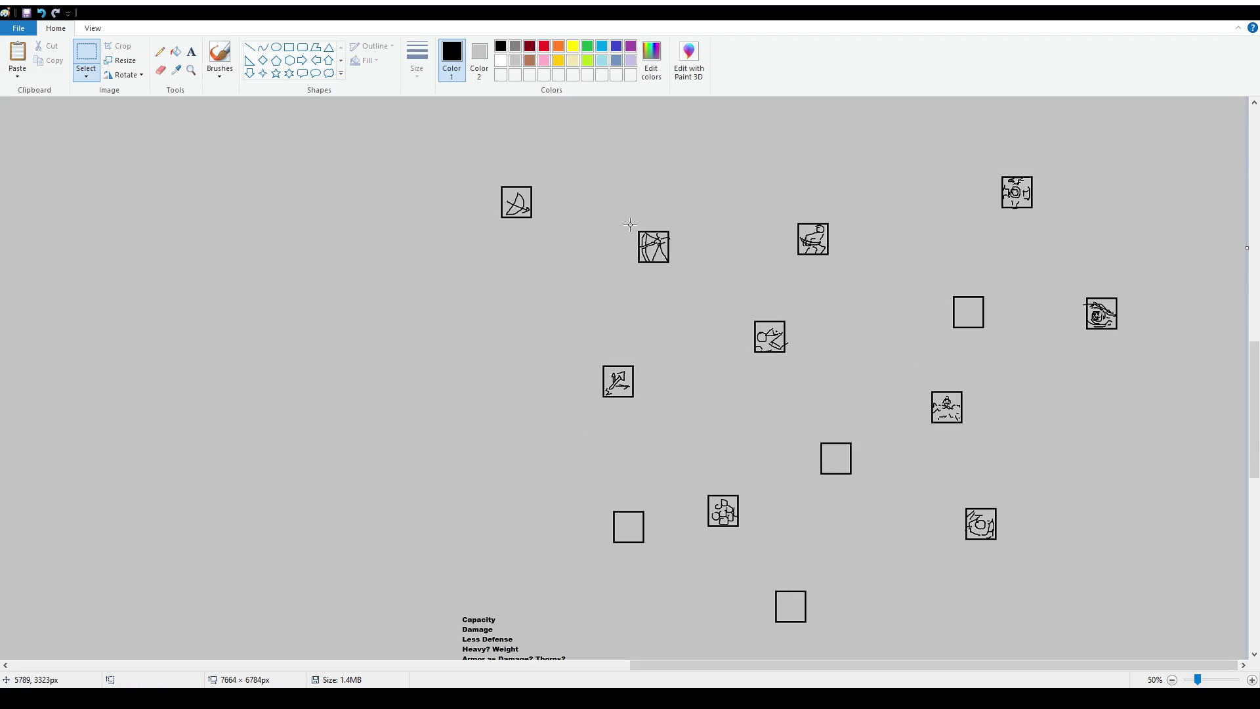
pyautogui.moveTo(873, 271); pyautogui.dragTo(786, 206)
pyautogui.moveTo(842, 253); pyautogui.dragTo(875, 228)
pyautogui.click(865, 347)
pyautogui.moveTo(593, 492)
pyautogui.mouseDown()
pyautogui.moveTo(672, 571)
pyautogui.moveTo(617, 541)
pyautogui.moveTo(628, 539)
pyautogui.mouseUp()
pyautogui.click(825, 474)
# Nudge the bottom empty box of the cluster slightly to the left
pyautogui.scroll(-2, 891, 555)
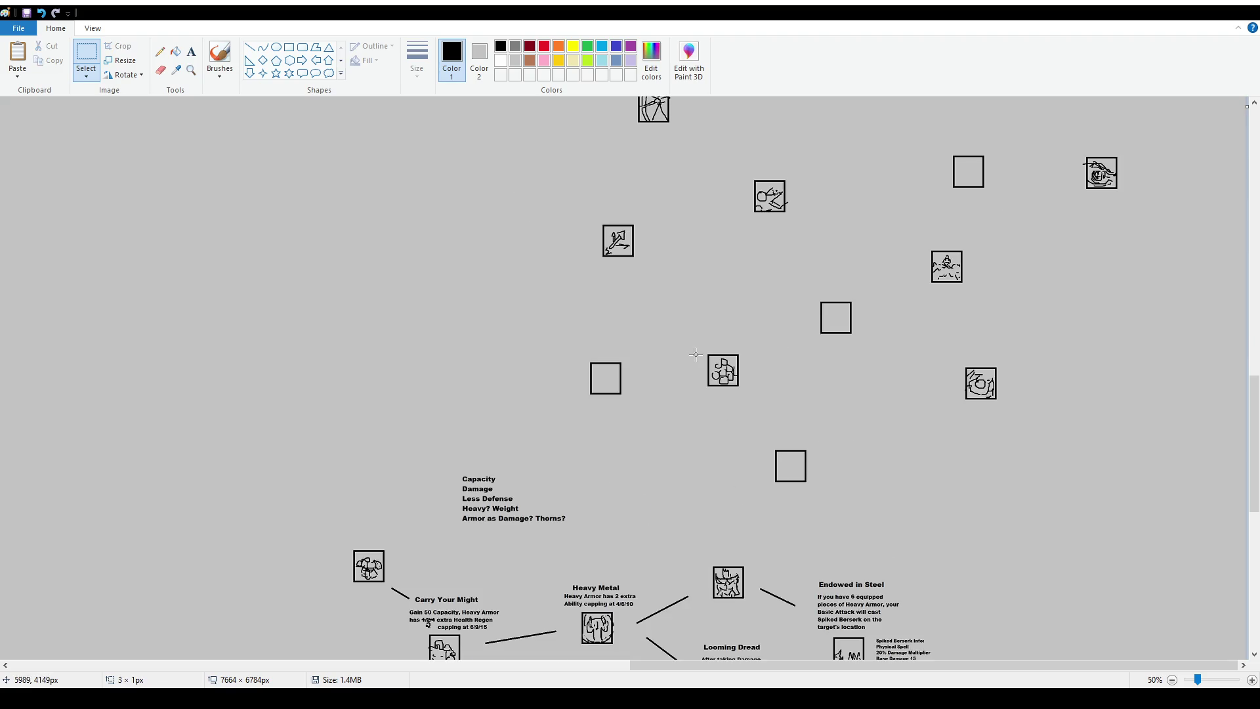
pyautogui.scroll(2, 723, 403)
pyautogui.scroll(-2, 735, 440)
pyautogui.moveTo(748, 442); pyautogui.dragTo(848, 511)
pyautogui.moveTo(791, 482)
pyautogui.mouseDown()
pyautogui.moveTo(749, 478)
pyautogui.moveTo(769, 487)
pyautogui.mouseUp()
pyautogui.click(697, 345)
# Shift the puzzle icon just above it slightly up and to the right
pyautogui.moveTo(697, 345)
pyautogui.mouseDown()
pyautogui.moveTo(762, 410)
pyautogui.moveTo(749, 363)
pyautogui.mouseUp()
pyautogui.click(915, 382)
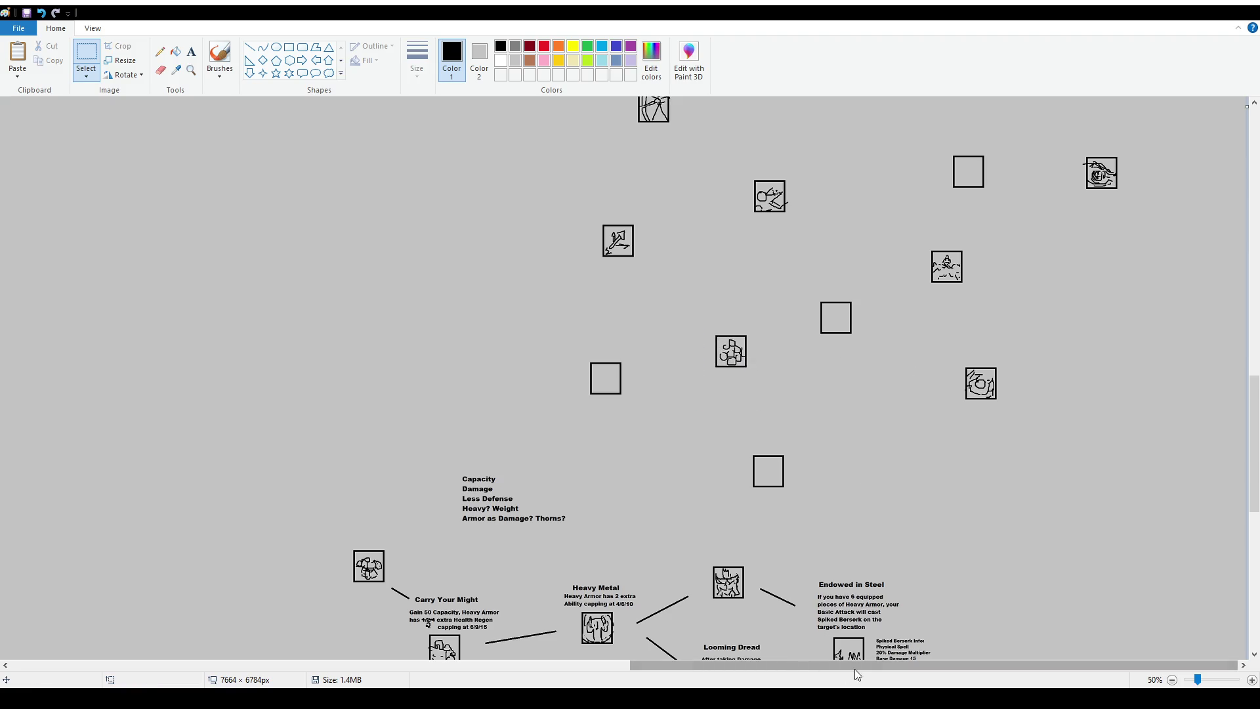
pyautogui.scroll(2, 908, 463)
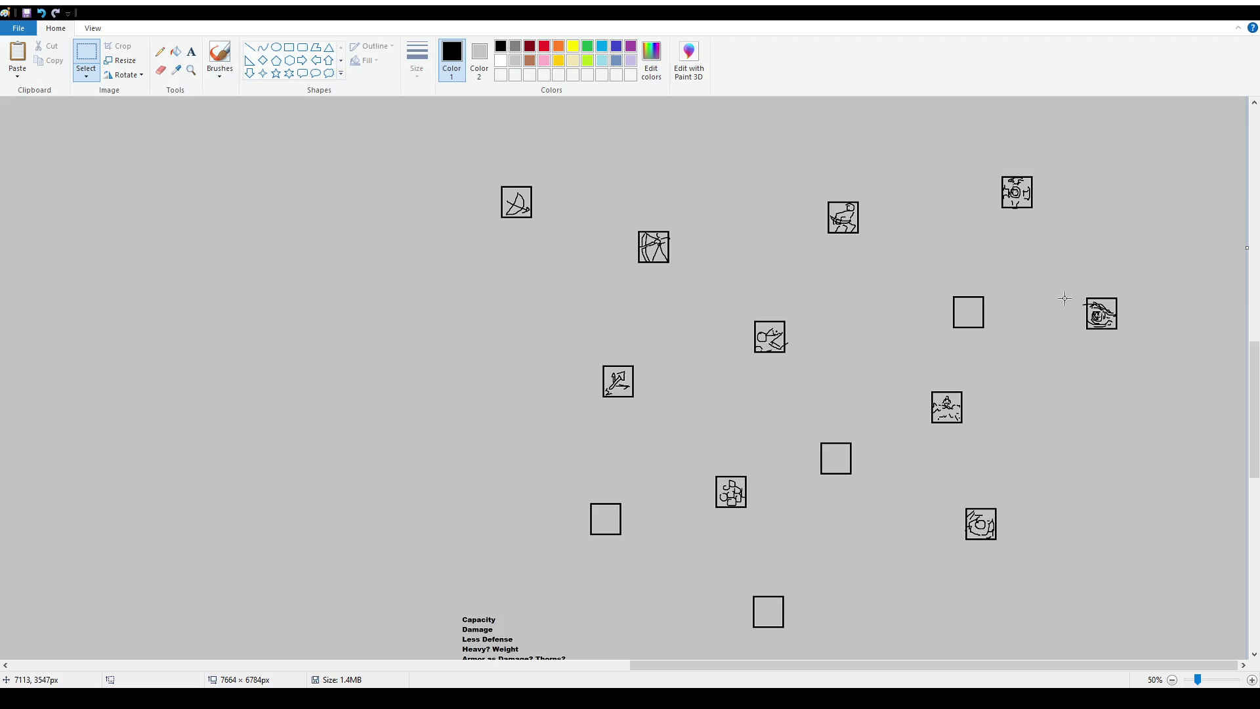
# Nudge the eye icon slightly up and right, and adjust the puzzle icon's position
pyautogui.moveTo(1069, 290)
pyautogui.mouseDown()
pyautogui.moveTo(1148, 346)
pyautogui.moveTo(1142, 323)
pyautogui.mouseUp()
pyautogui.click(867, 441)
pyautogui.scroll(-3, 853, 427)
pyautogui.scroll(3, 835, 404)
pyautogui.moveTo(708, 469)
pyautogui.mouseDown()
pyautogui.moveTo(768, 525)
pyautogui.moveTo(746, 493)
pyautogui.mouseUp()
pyautogui.click(853, 483)
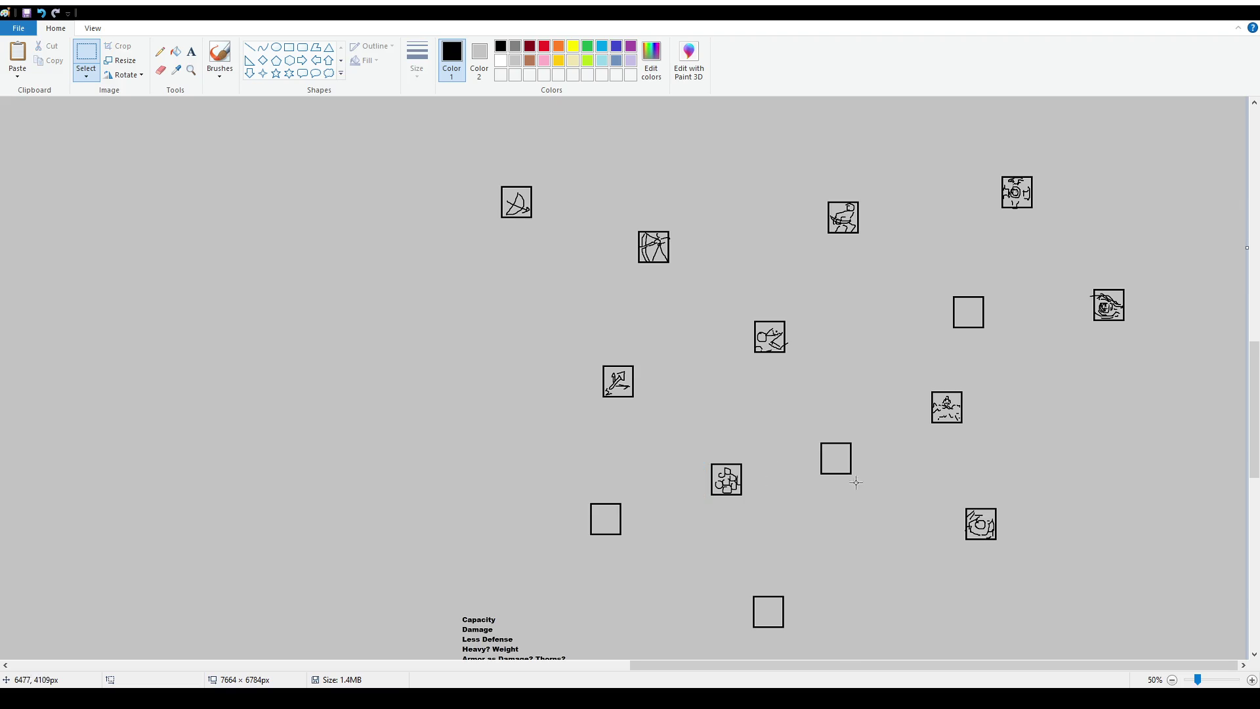
# Shift the upper empty box slightly right and the figure icon slightly left and up
pyautogui.moveTo(941, 286)
pyautogui.mouseDown()
pyautogui.moveTo(1000, 343)
pyautogui.moveTo(1011, 328)
pyautogui.mouseUp()
pyautogui.click(1002, 410)
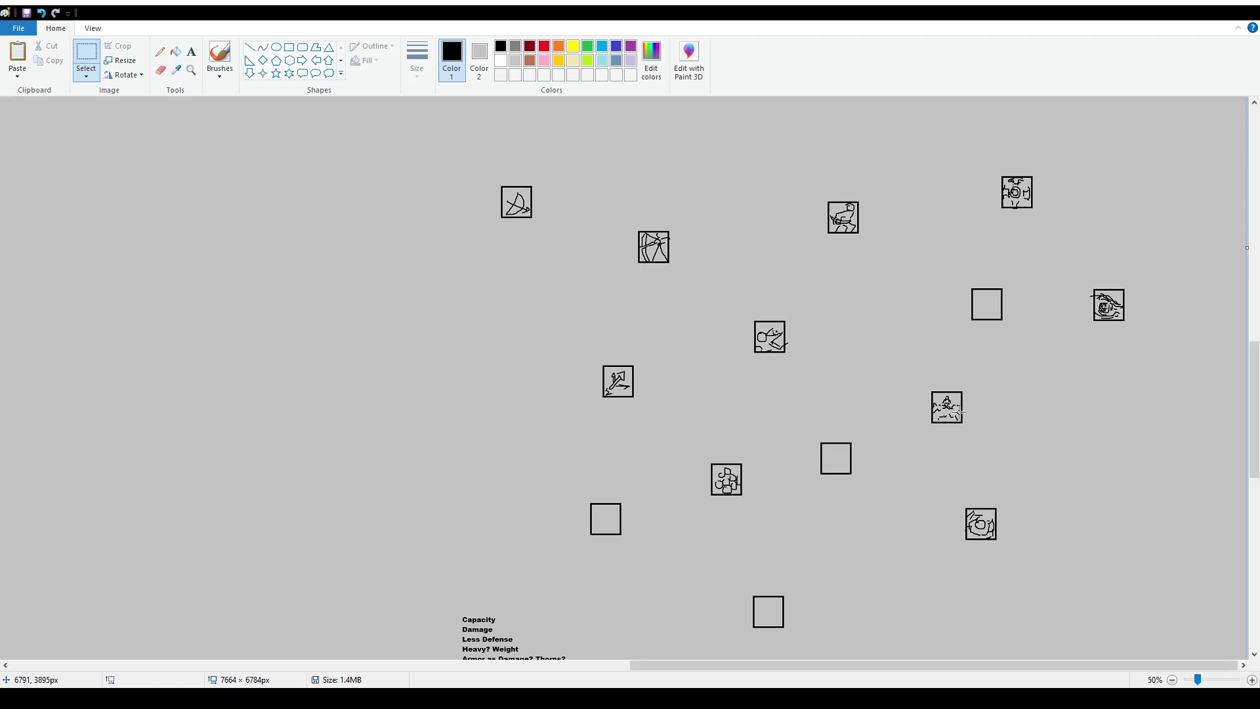
pyautogui.moveTo(906, 373)
pyautogui.mouseDown()
pyautogui.moveTo(985, 442)
pyautogui.moveTo(957, 421)
pyautogui.mouseUp()
pyautogui.click(979, 511)
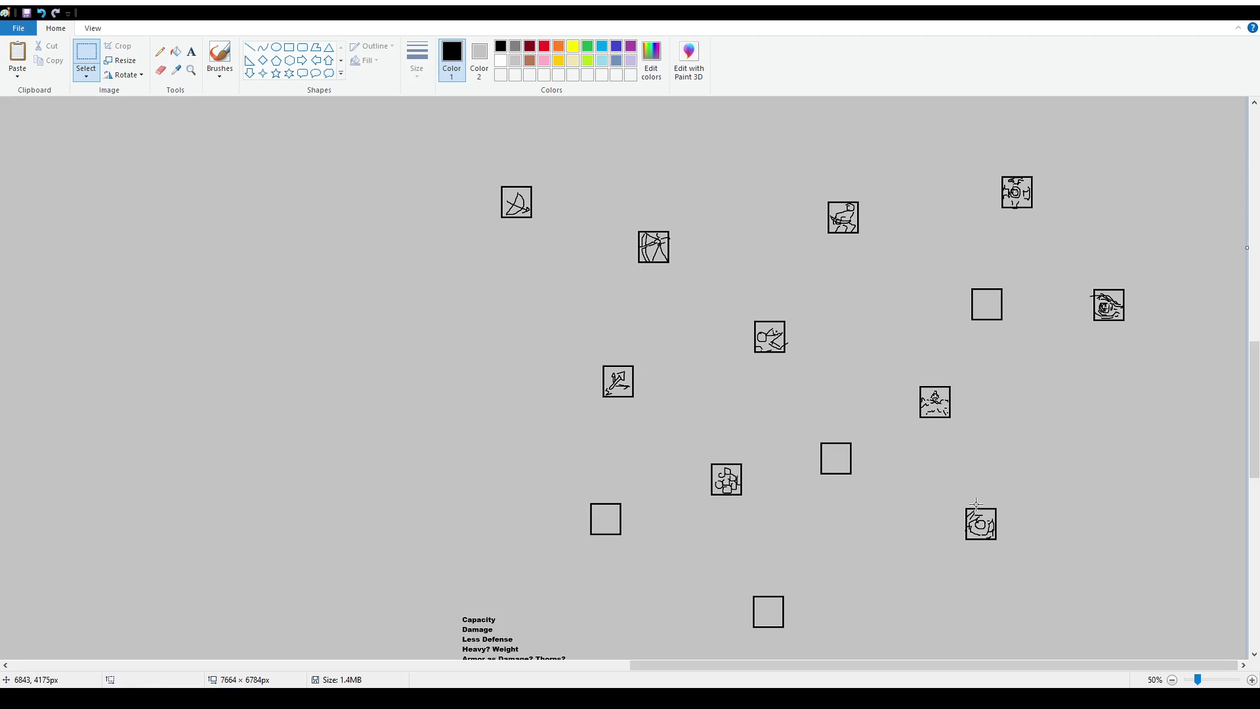